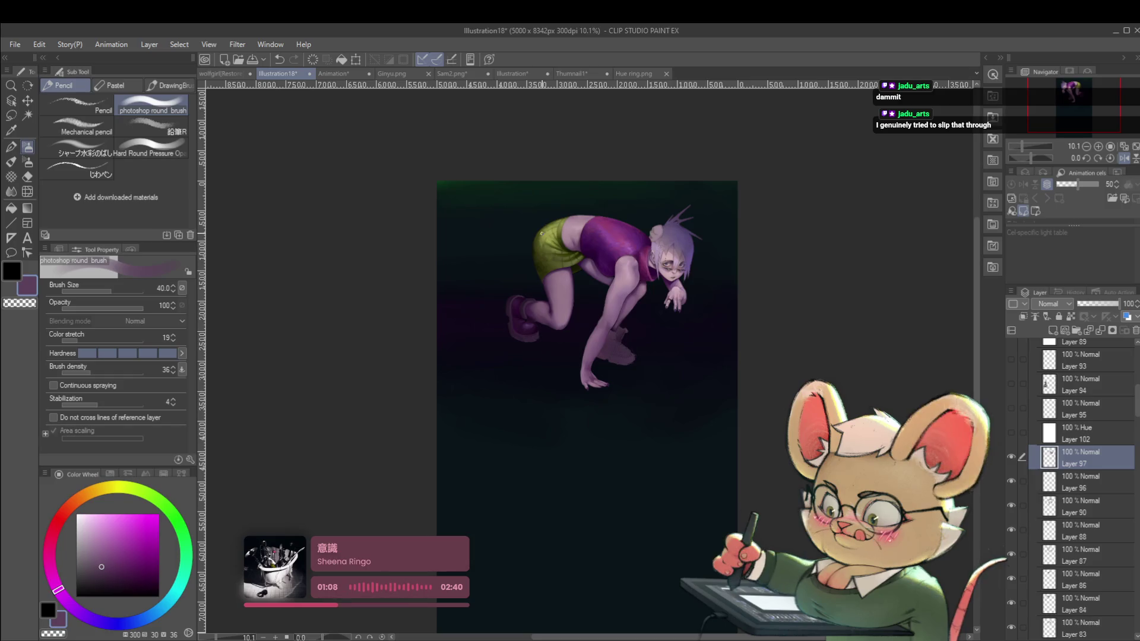
Step: Mirror the canvas view horizontally and sample a dark purple from the shoe
left_click(1123, 158)
scroll(663, 297, "up", 8)
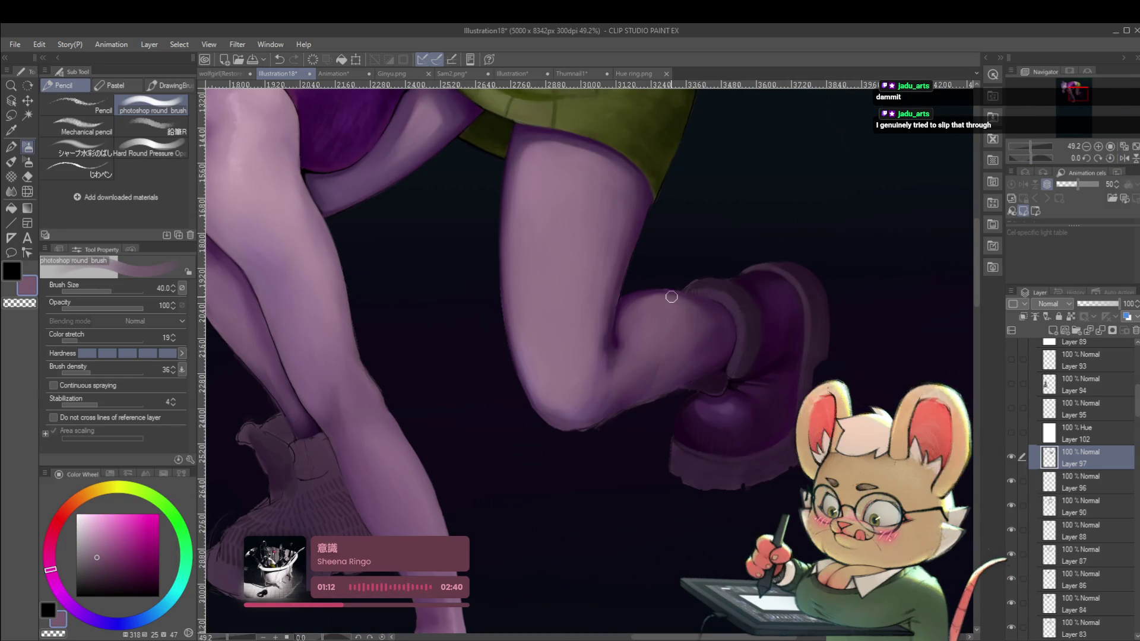
scroll(706, 314, "down", 6)
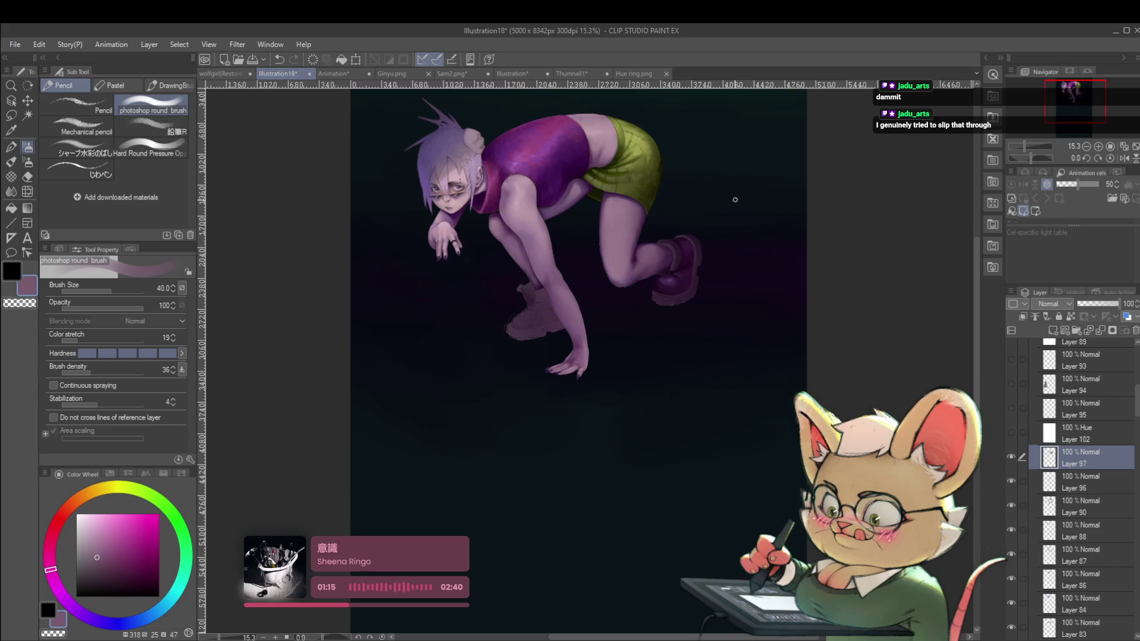
scroll(677, 250, "up", 6)
left_click(638, 245, "alt")
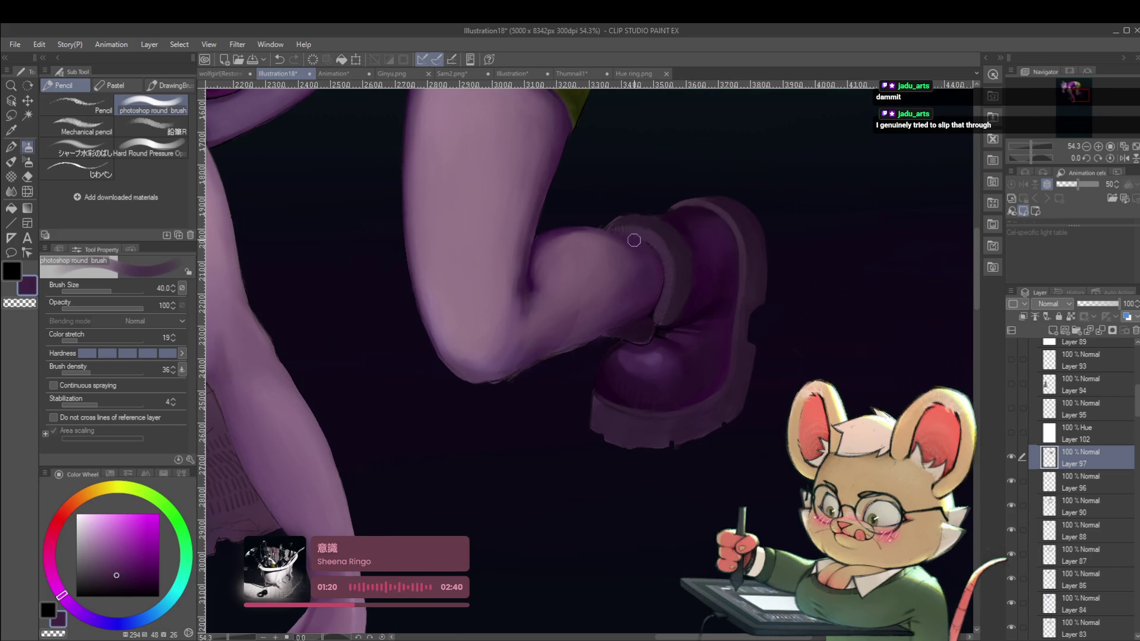
Step: Set the sub colour to the dark purple and switch to the size-20 じわペン pen
scroll(660, 255, "down", 5)
scroll(637, 207, "down", 1)
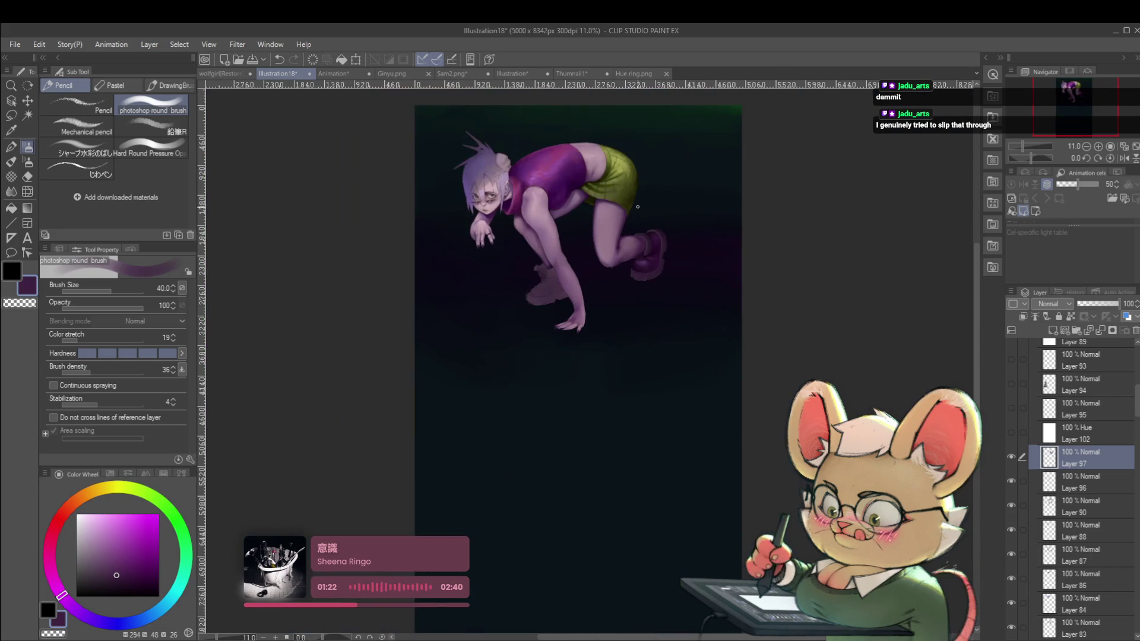
mouse_move(665, 181)
left_mouse_down()
mouse_move(661, 209)
mouse_move(694, 306)
left_mouse_up()
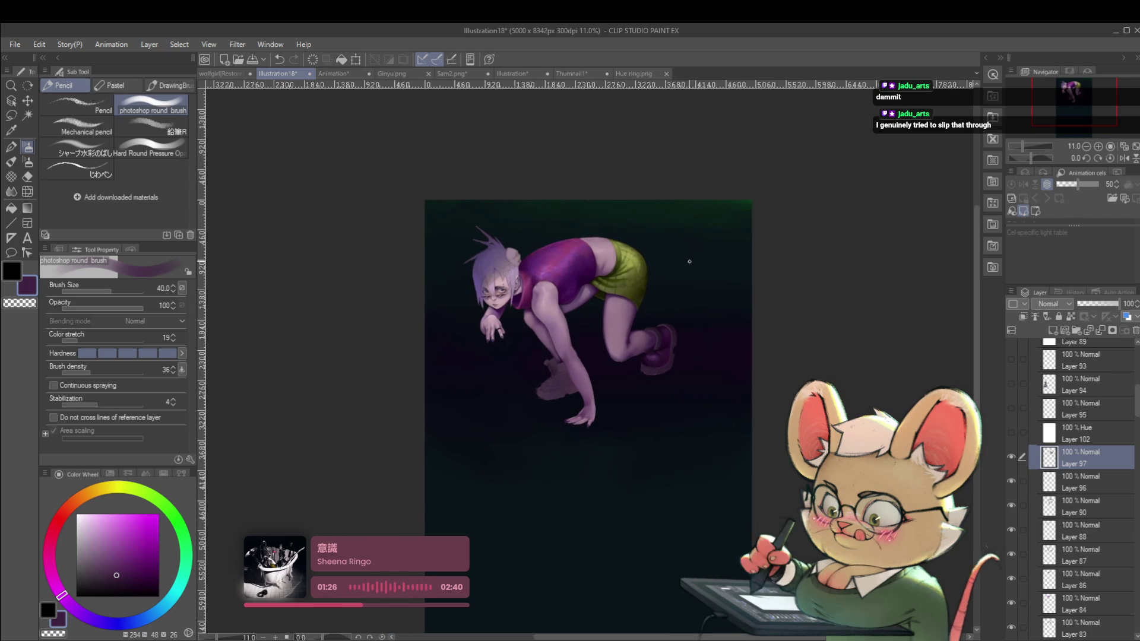
scroll(643, 342, "up", 4)
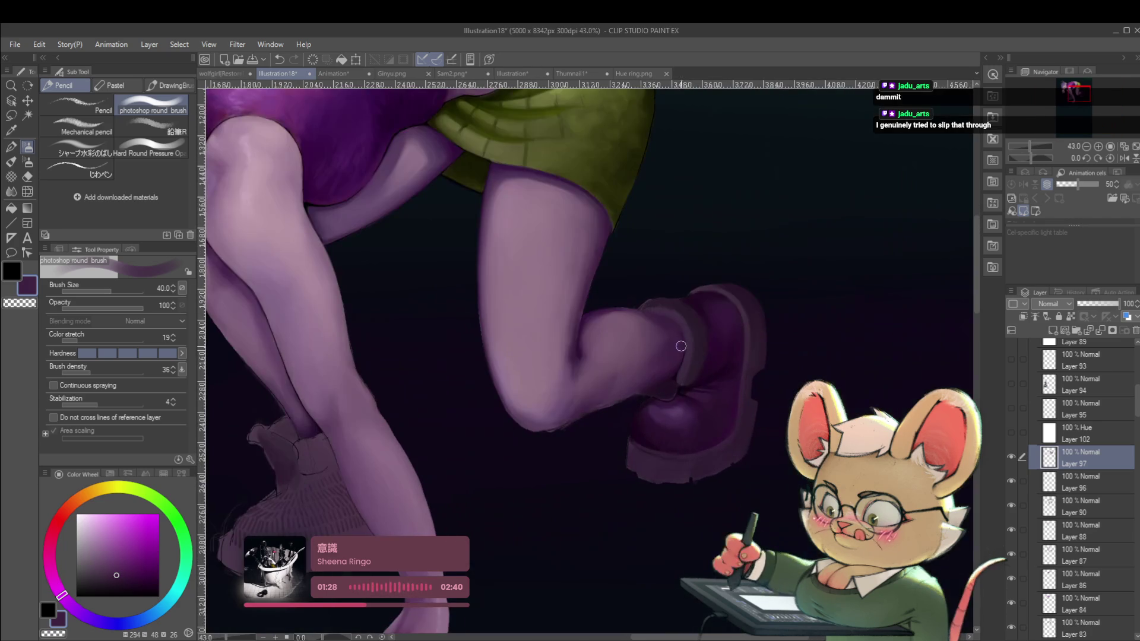
left_click_drag(147, 586, 153, 590)
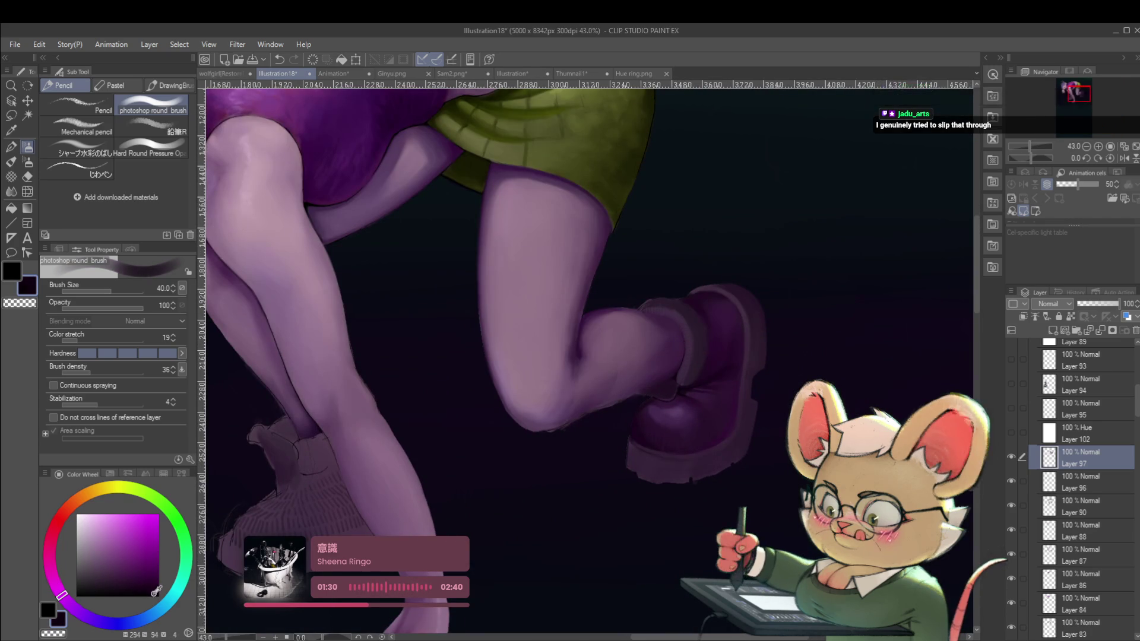
left_click(95, 178)
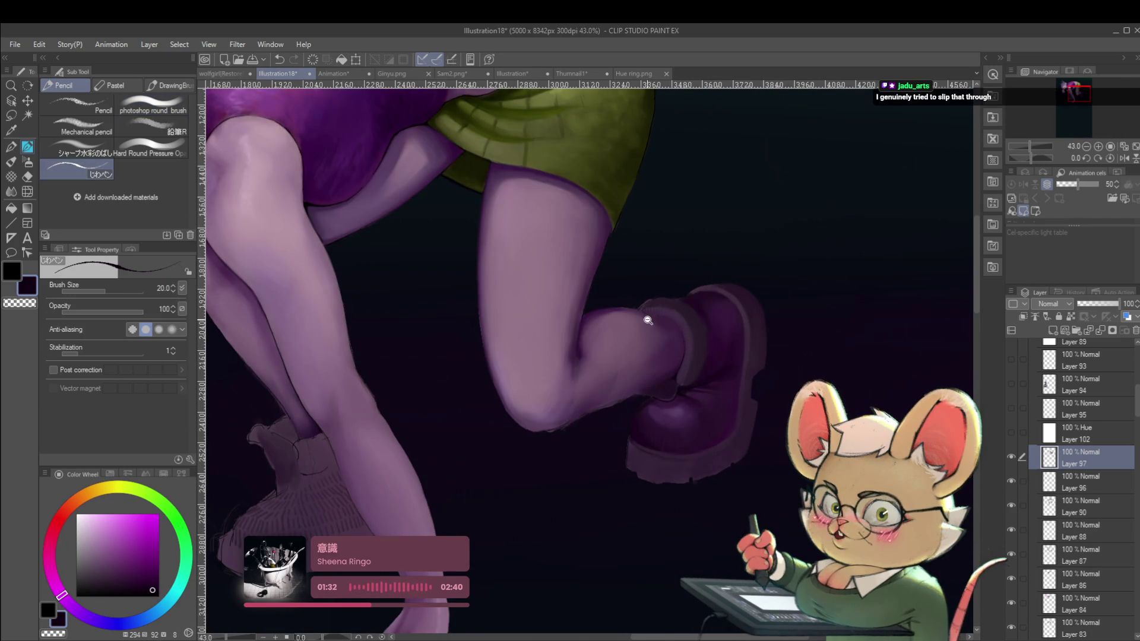
Step: Shrink the brush to size 17 and mirror the canvas to check the drawing
scroll(648, 320, "up", 2)
scroll(705, 236, "right", 3)
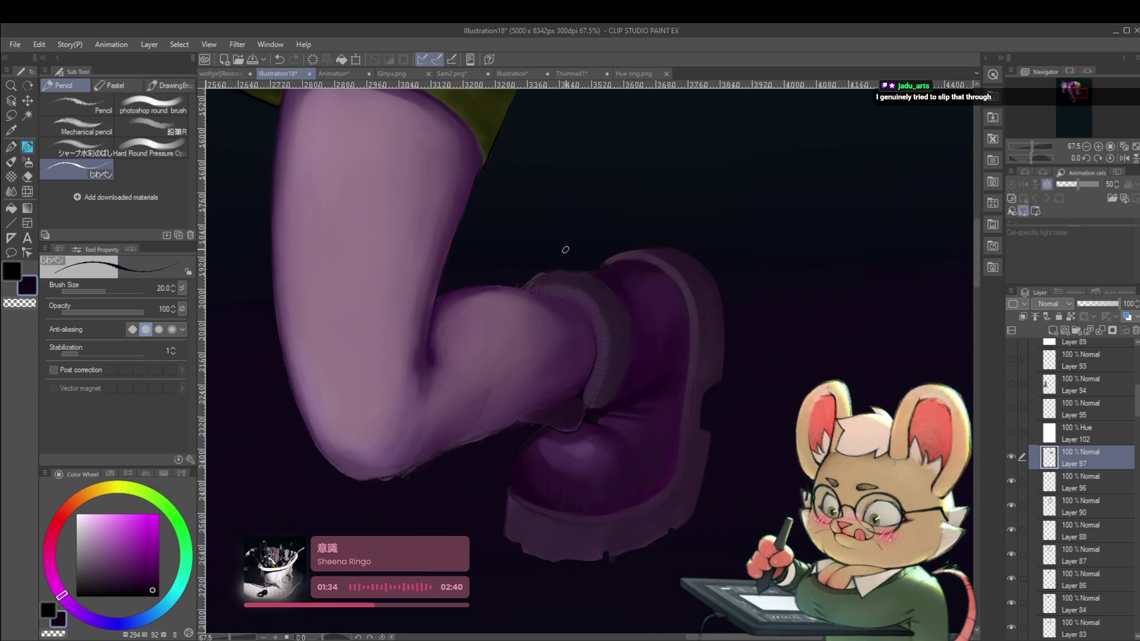
key("bracketleft")
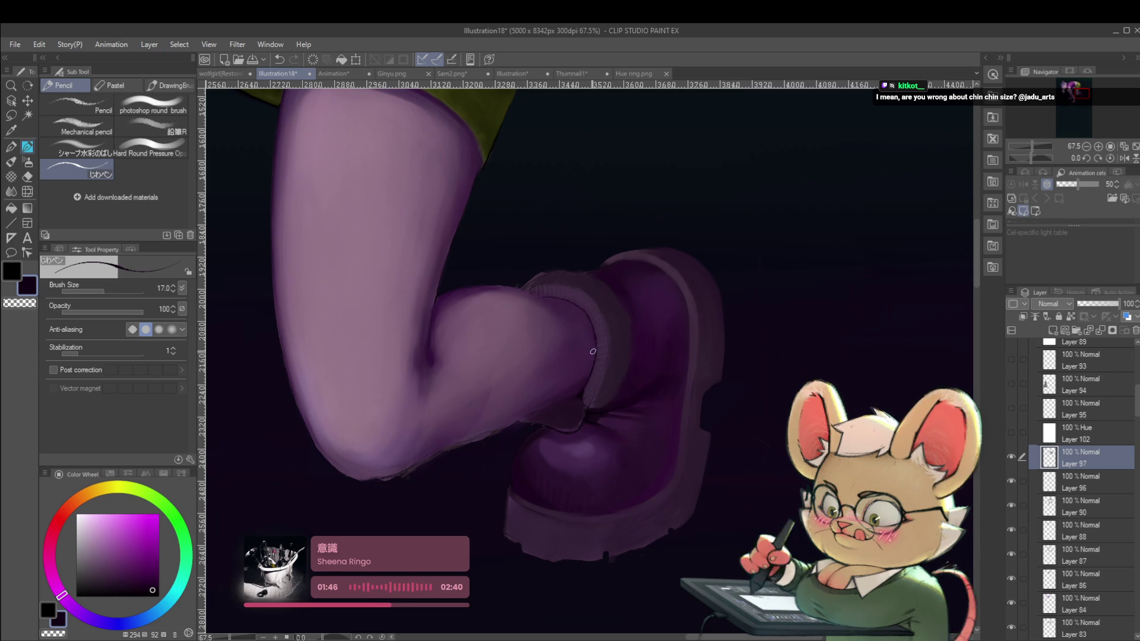
left_click_drag(599, 356, 568, 301)
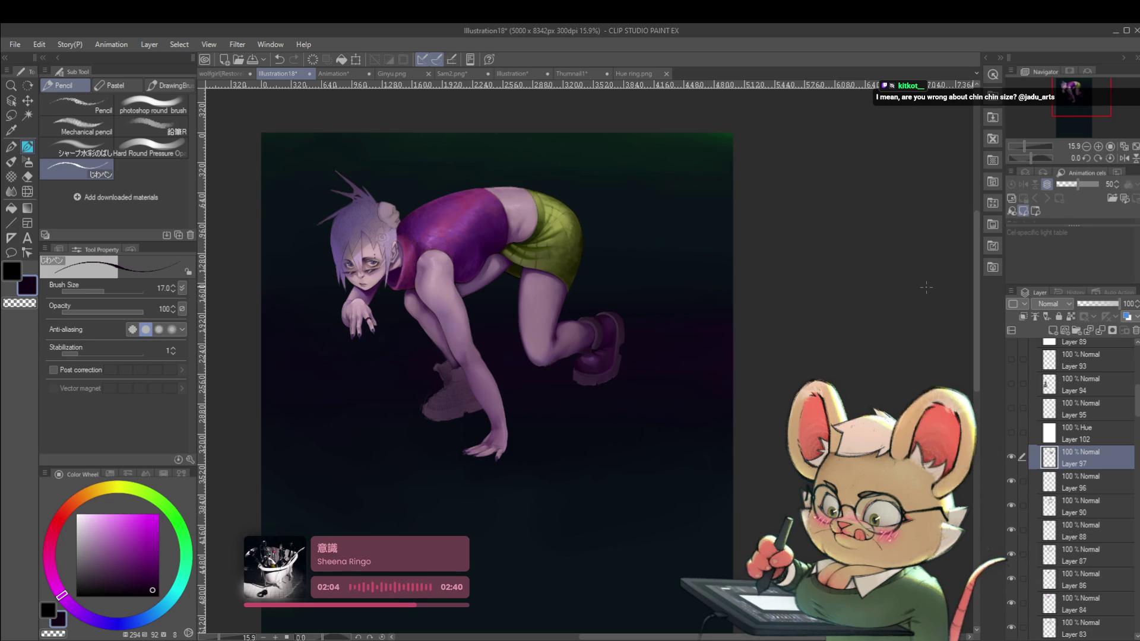
left_click(1123, 158)
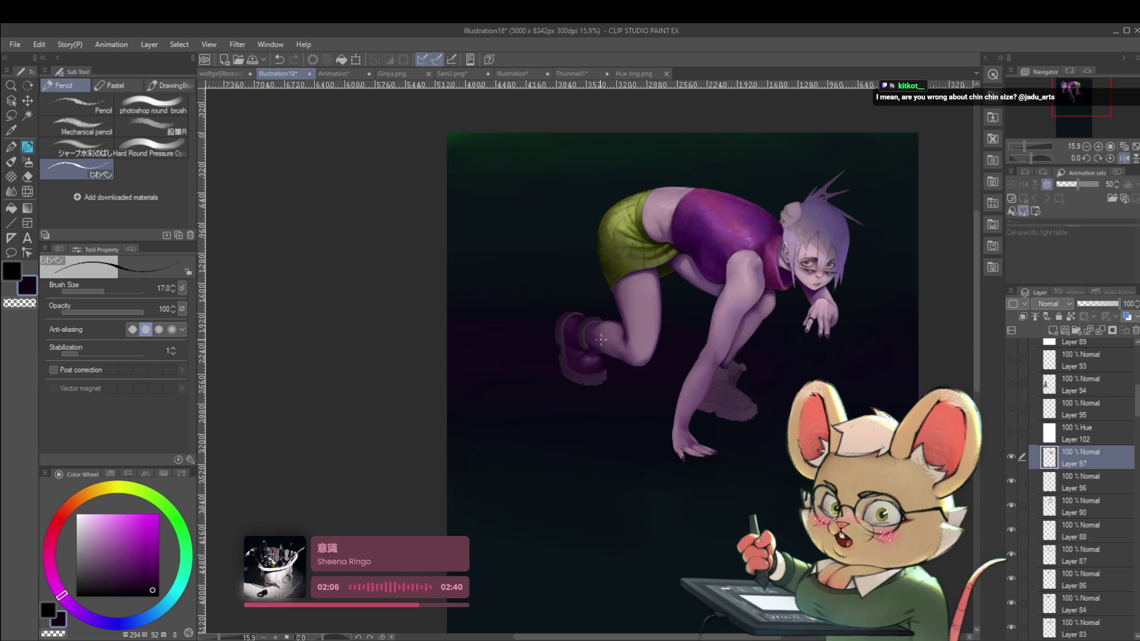
Step: Paint dark purple outline strokes along the shoe's outer edge and top edge
scroll(601, 339, "up", 5)
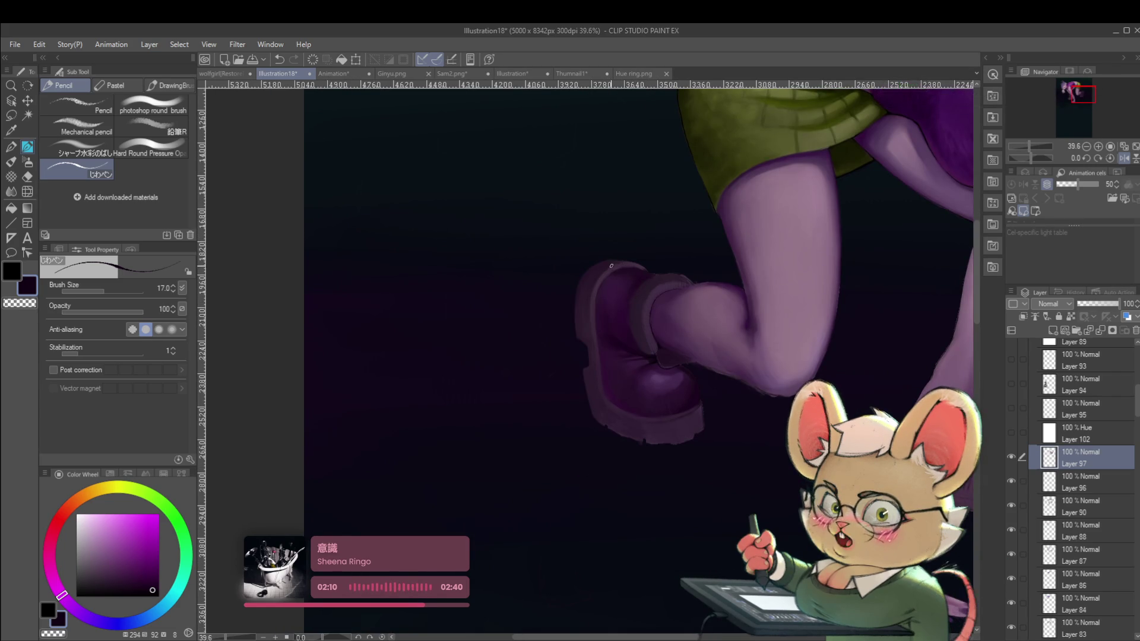
scroll(596, 292, "up", 4)
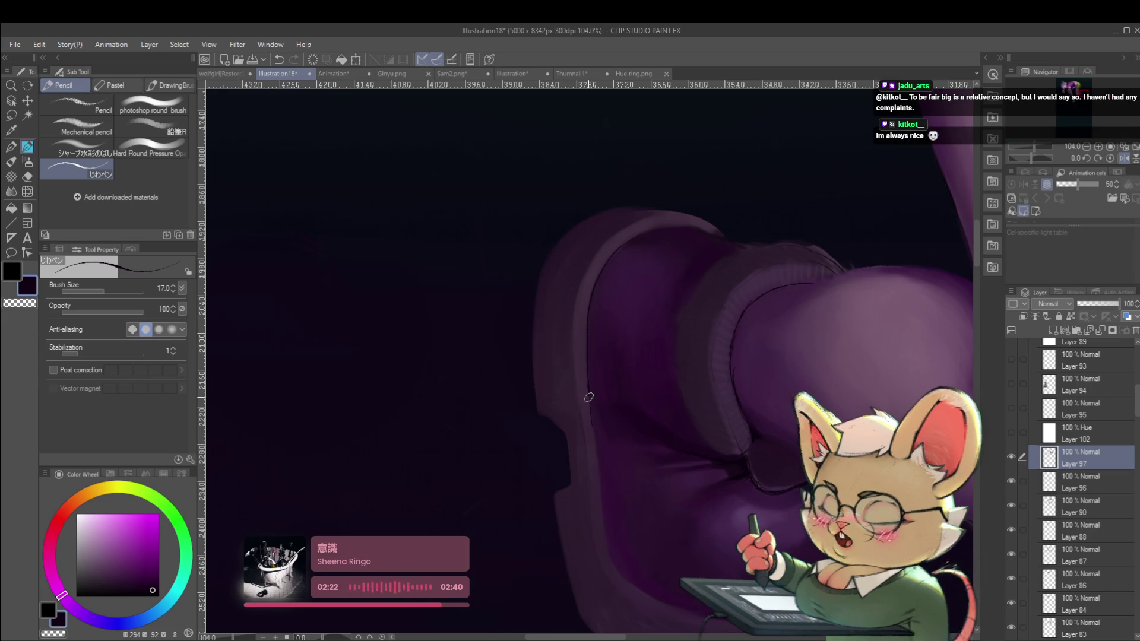
left_click_drag(587, 392, 593, 451)
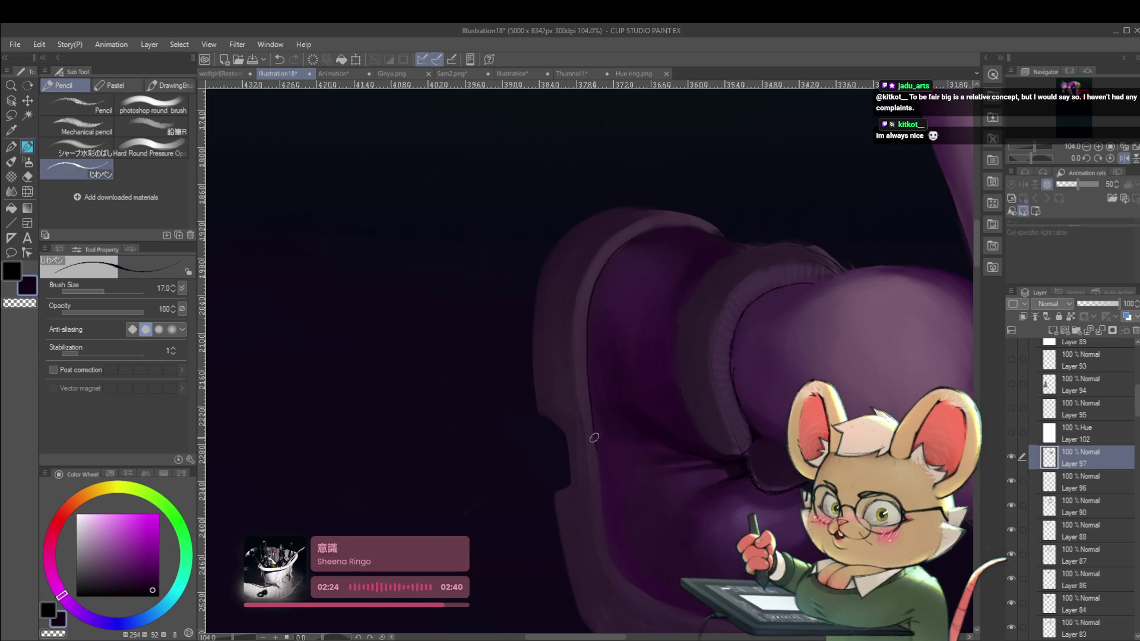
scroll(602, 483, "down", 5)
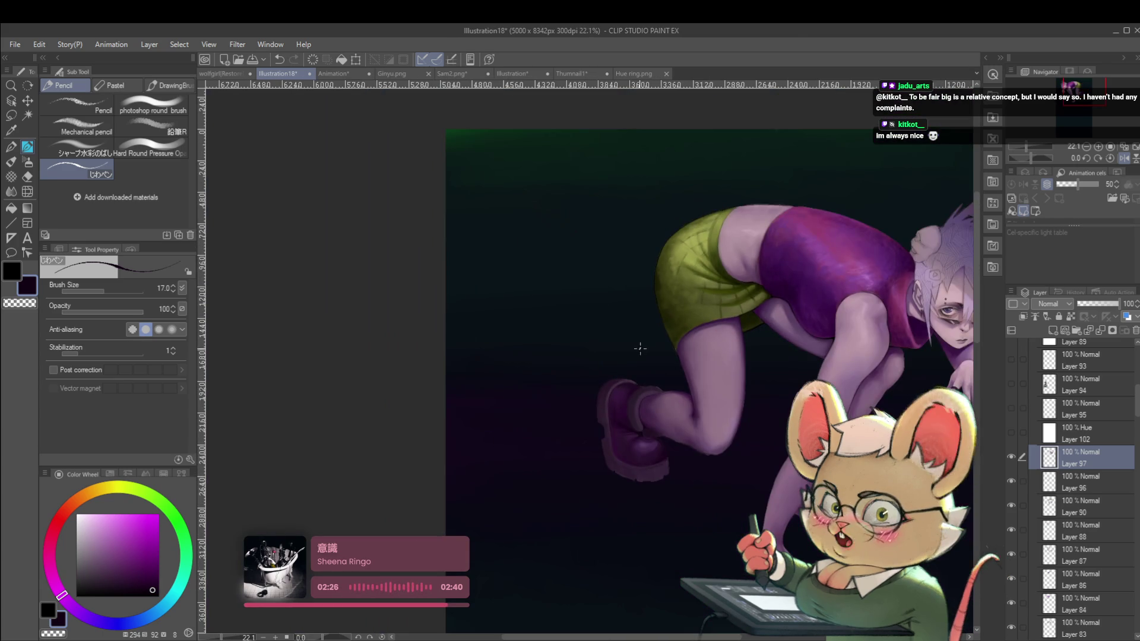
scroll(641, 343, "up", 4)
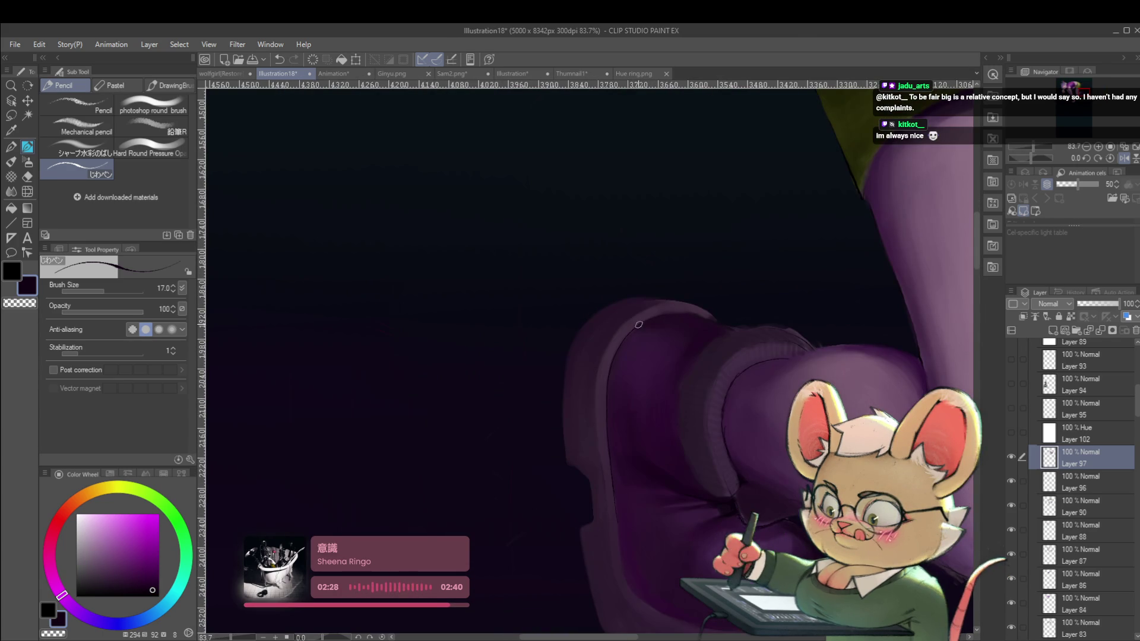
left_click_drag(638, 324, 600, 326)
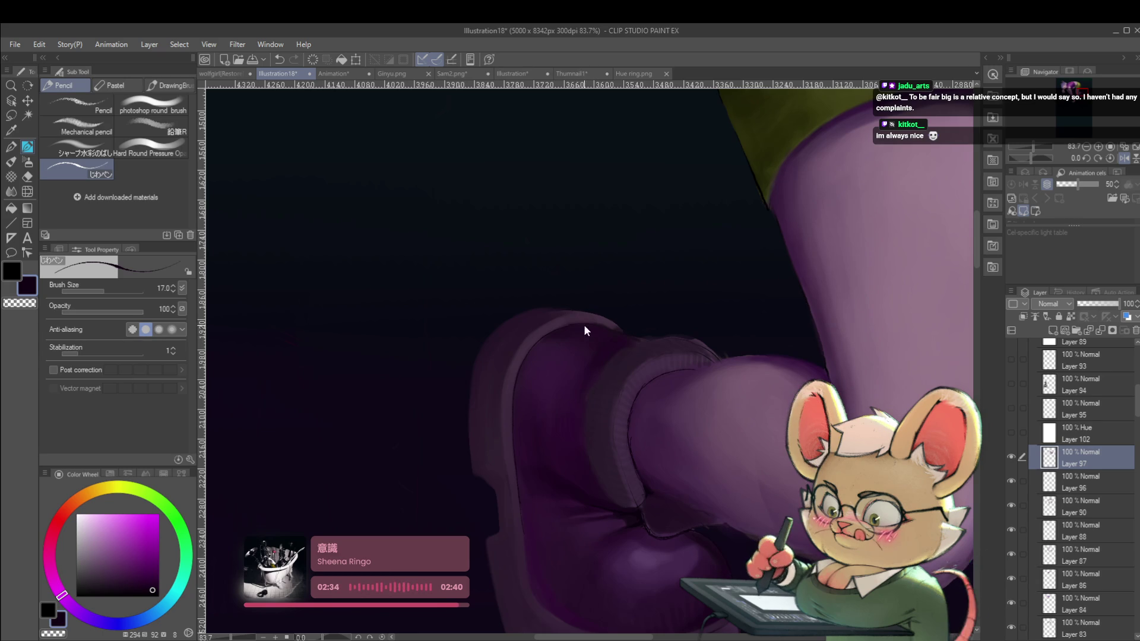
left_click(573, 330)
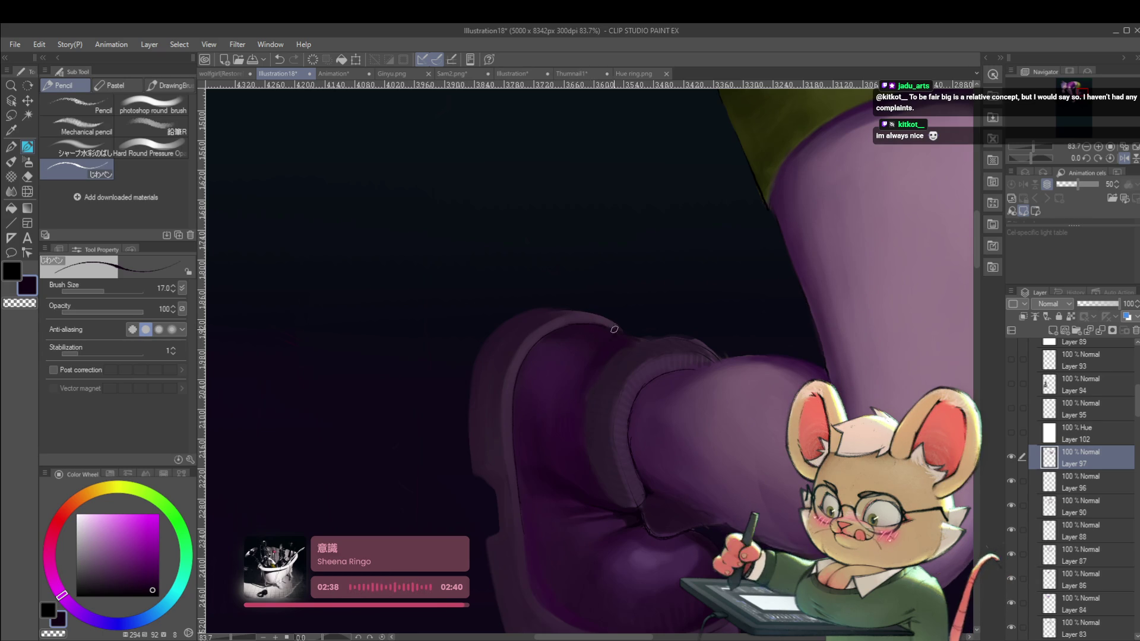
left_click_drag(620, 333, 581, 304)
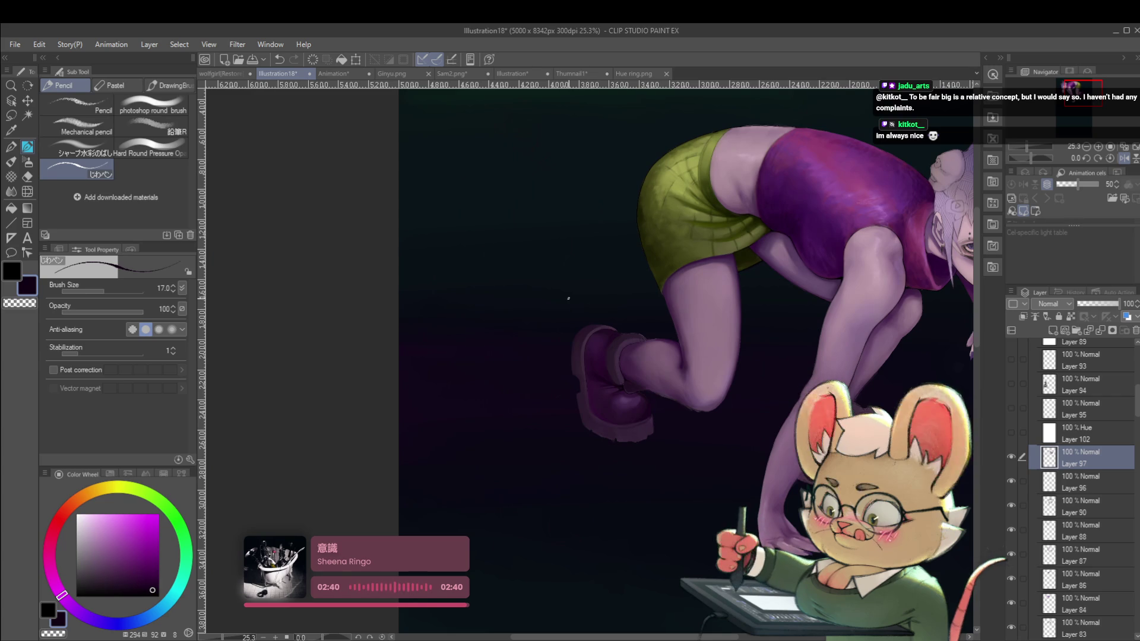
Step: Unmirror the view, sample a muted purple from the shoe and stroke along the sock cuff
left_click(1123, 158)
scroll(576, 335, "up", 3)
scroll(555, 326, "up", 3)
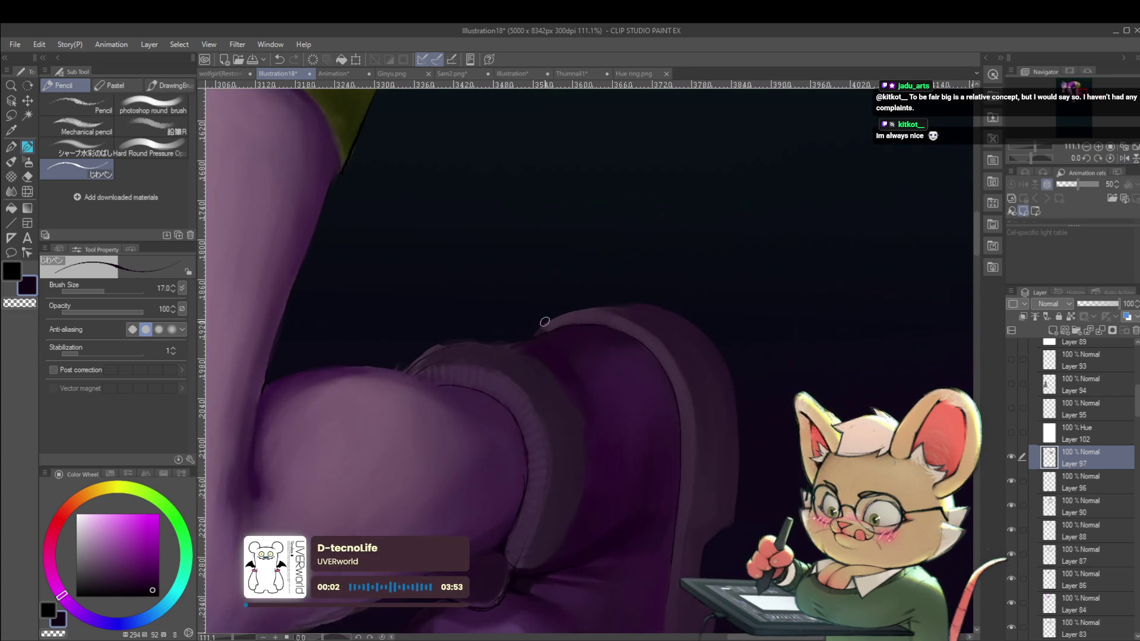
left_click(550, 323, "alt")
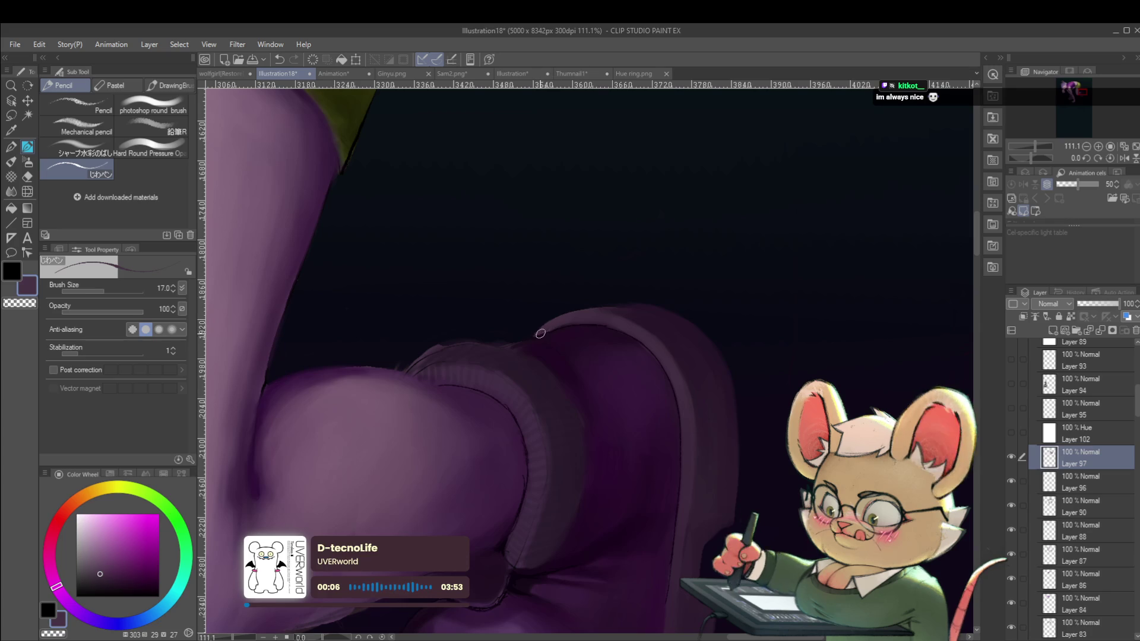
scroll(563, 298, "down", 5)
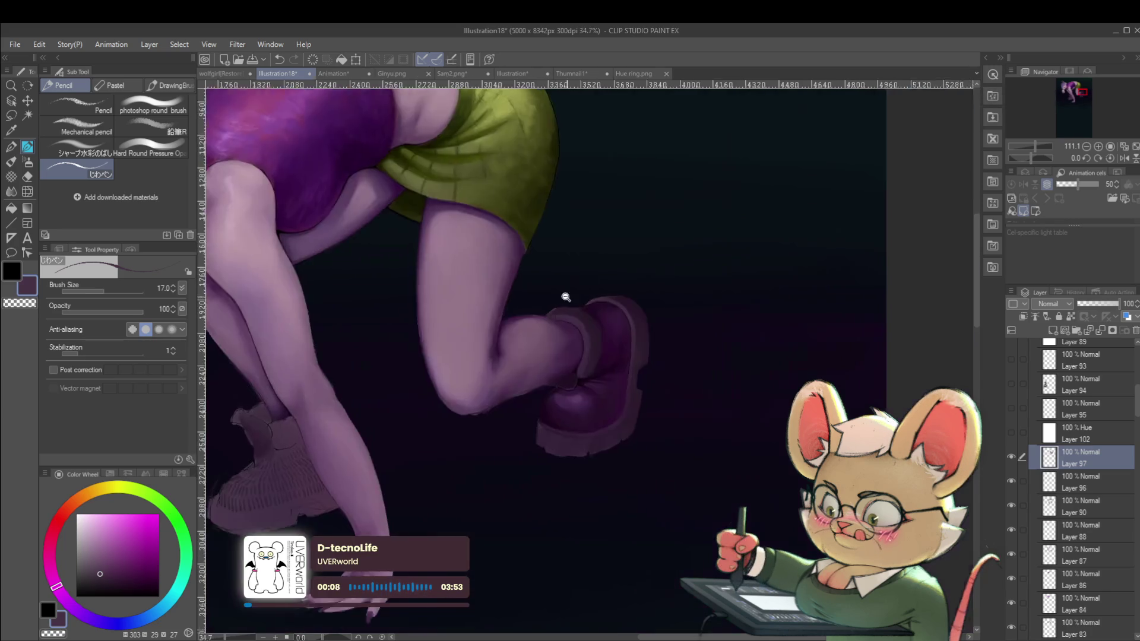
scroll(629, 315, "up", 6)
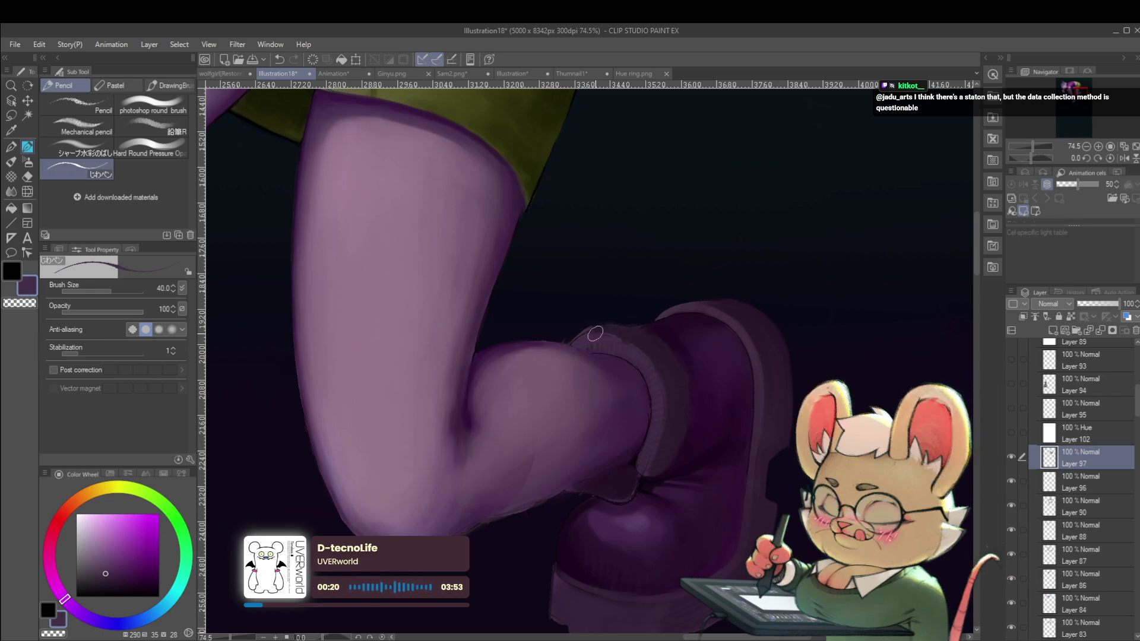
left_click_drag(580, 337, 607, 333)
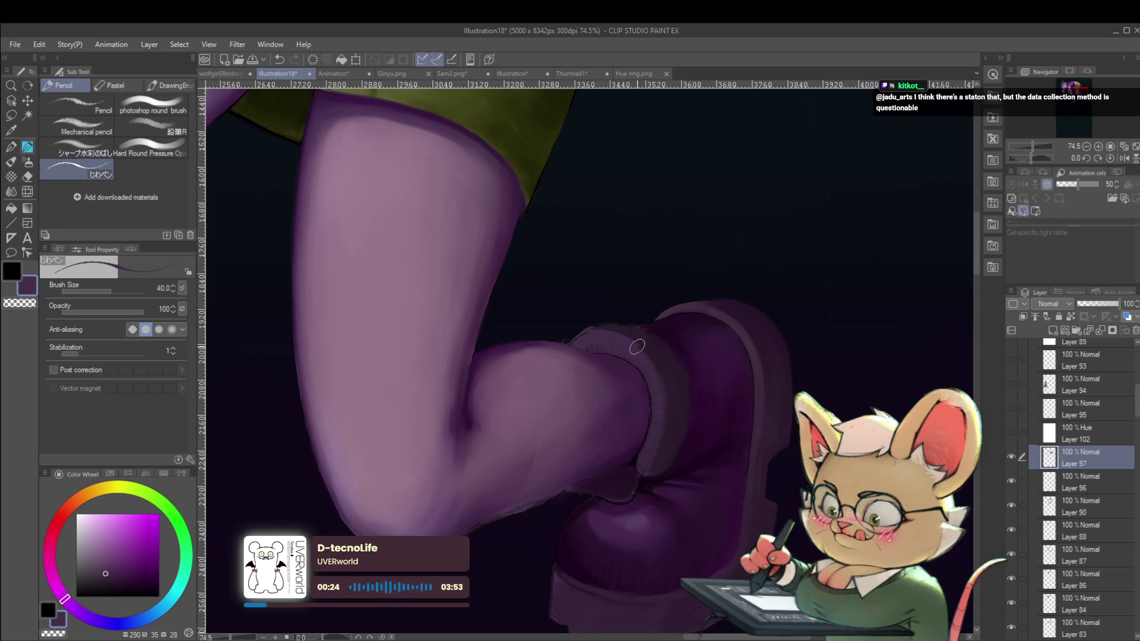
Step: Enlarge the brush to size 80 and mirror the canvas to check the whole figure
scroll(653, 363, "down", 5)
scroll(653, 363, "down", 4)
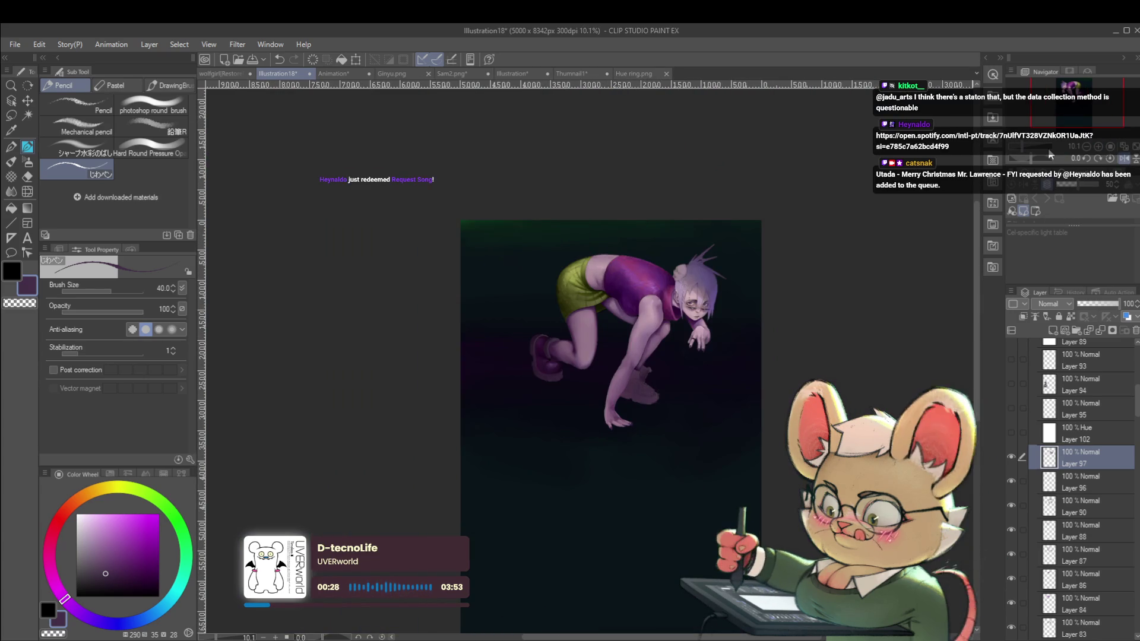
scroll(645, 352, "up", 7)
scroll(645, 352, "up", 2)
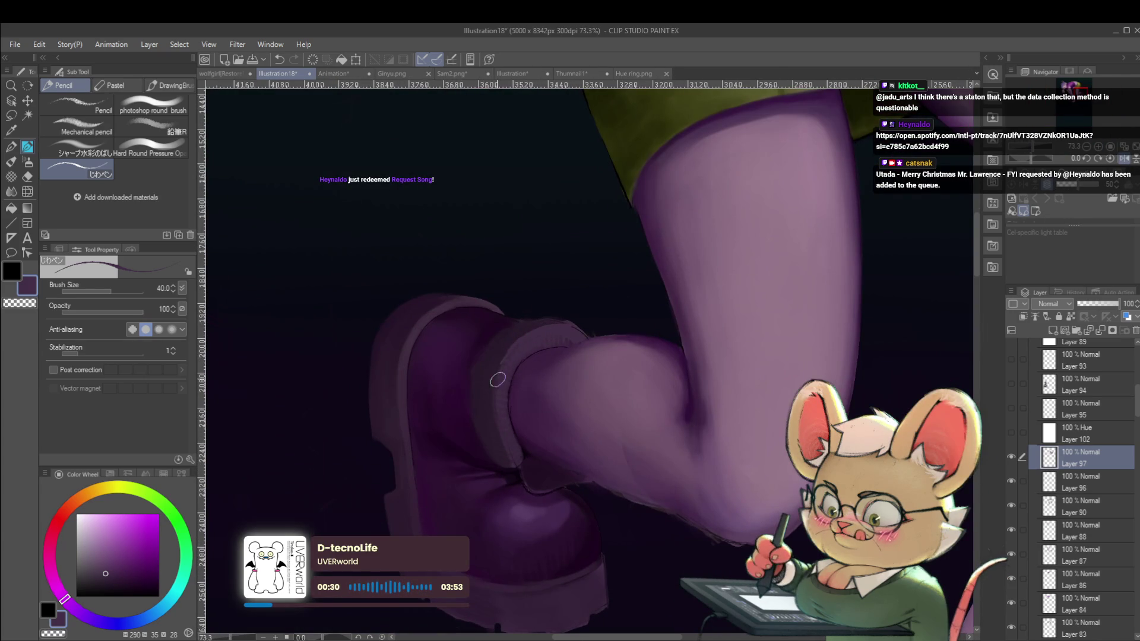
key("bracketright")
key("bracketright")
key("bracketright")
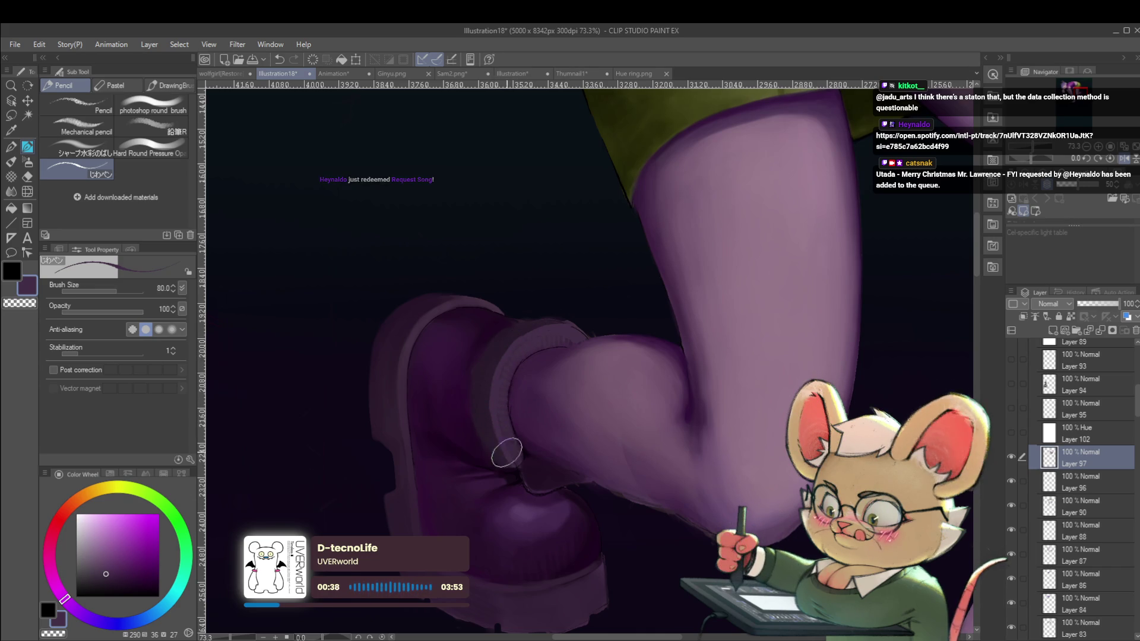
scroll(496, 415, "down", 5)
scroll(510, 335, "down", 1)
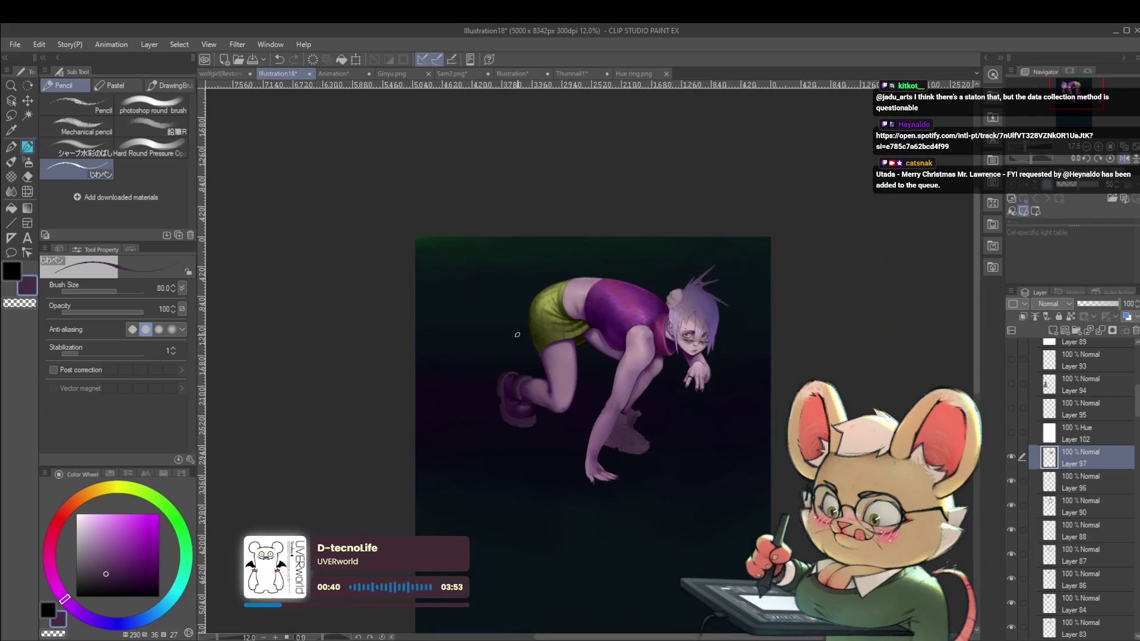
scroll(524, 392, "up", 6)
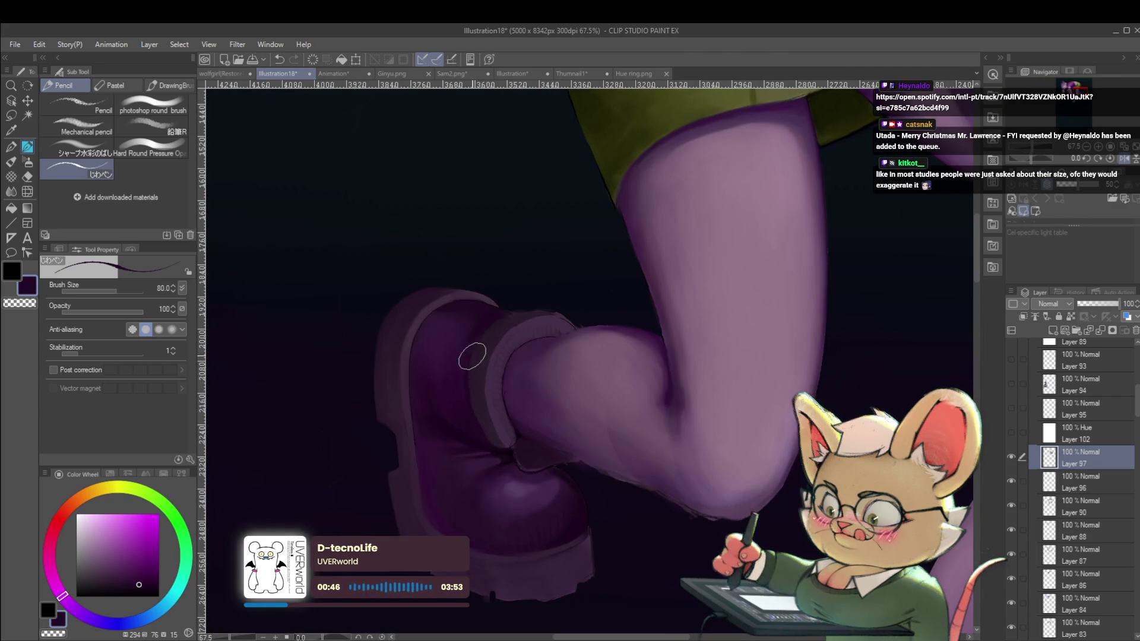
scroll(447, 303, "down", 6)
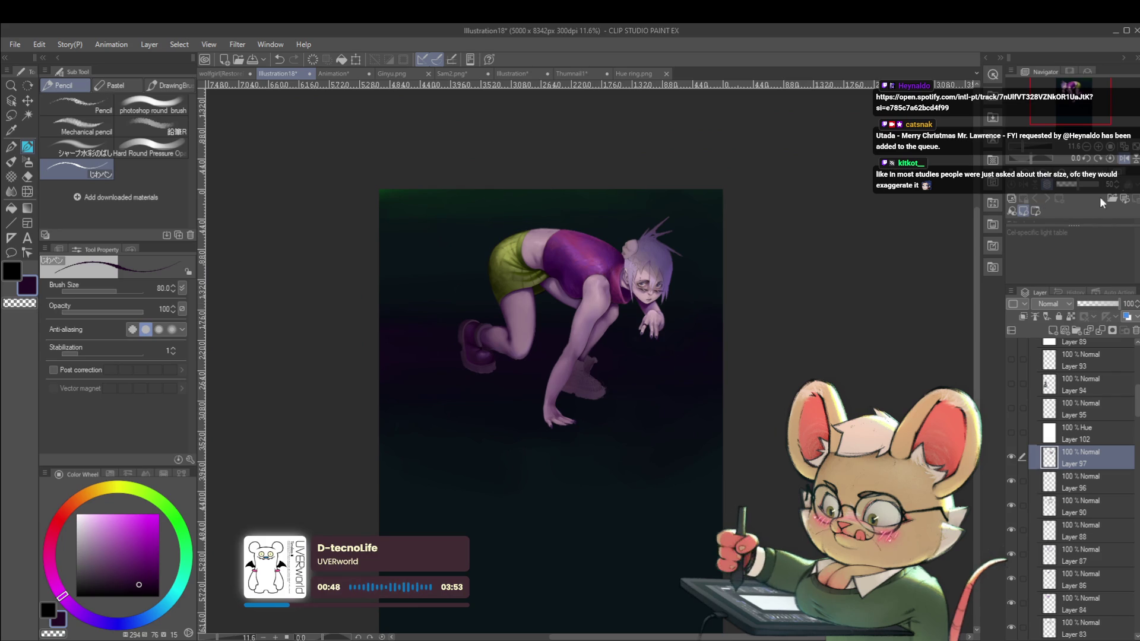
left_click(1123, 159)
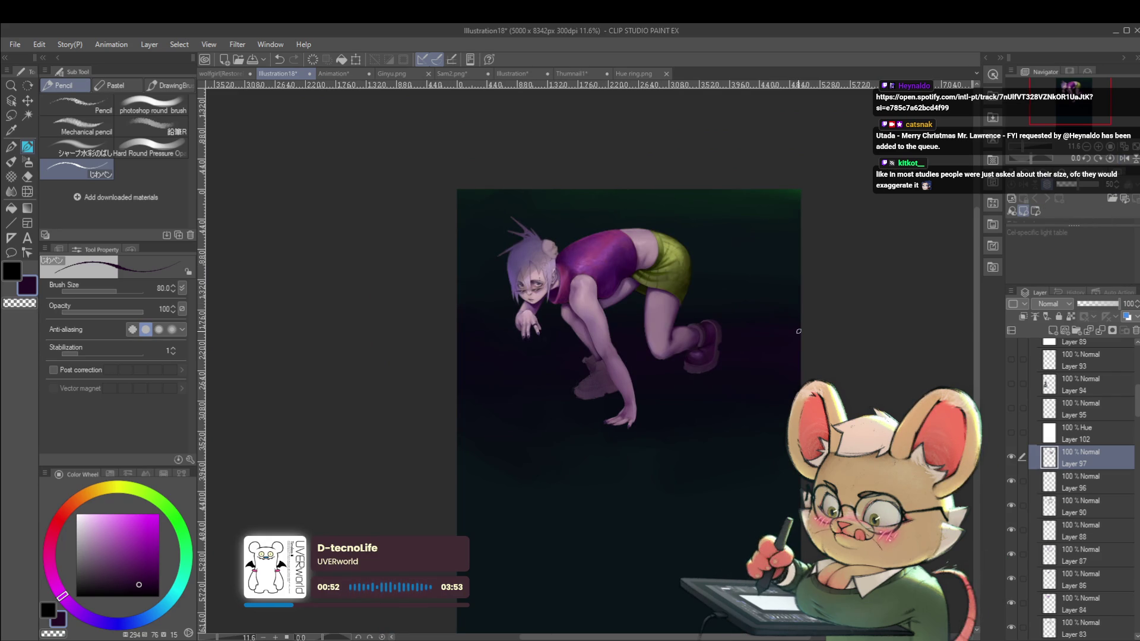
scroll(749, 315, "up", 3)
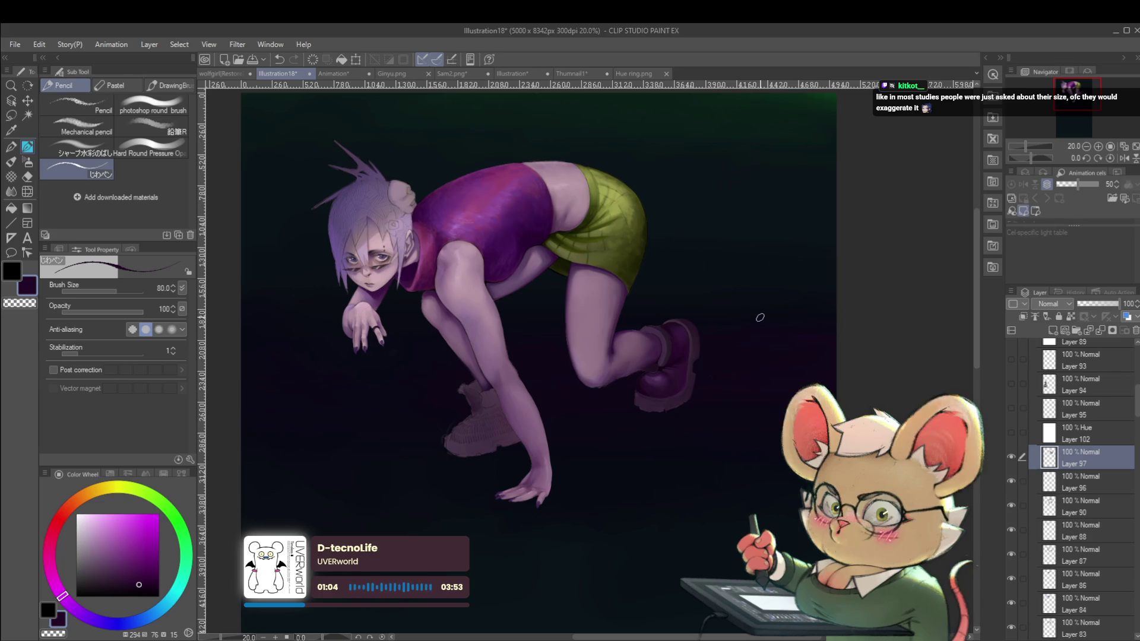
Step: Unflip the view, undo the last brush stroke and pick a slightly darker deep purple
left_click(1125, 159)
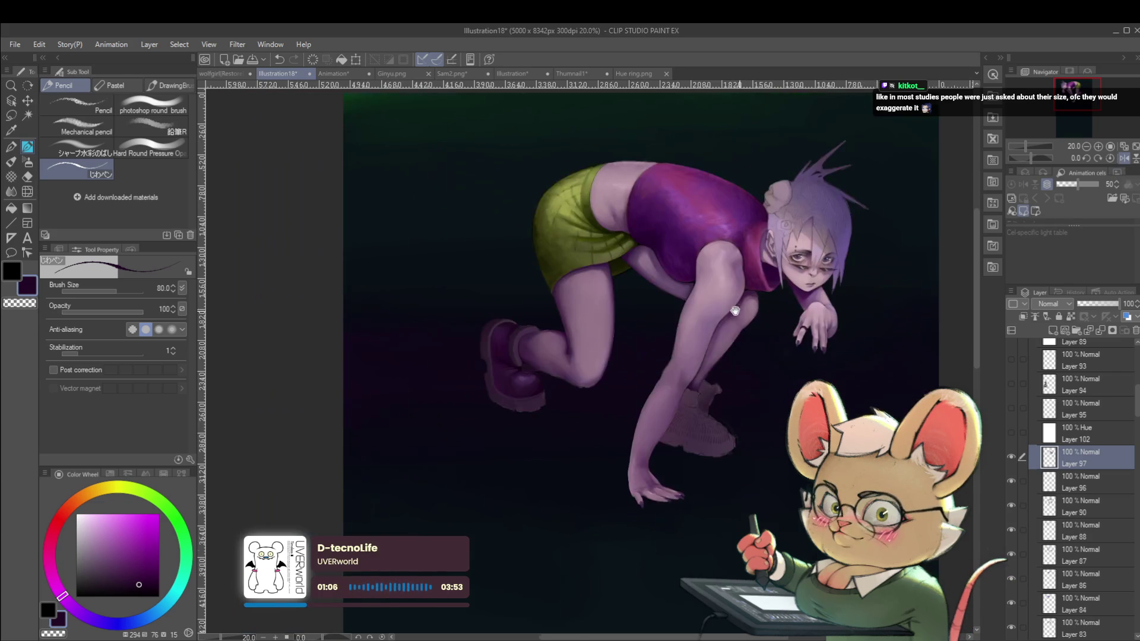
scroll(555, 253, "up", 4)
key("ctrl+z")
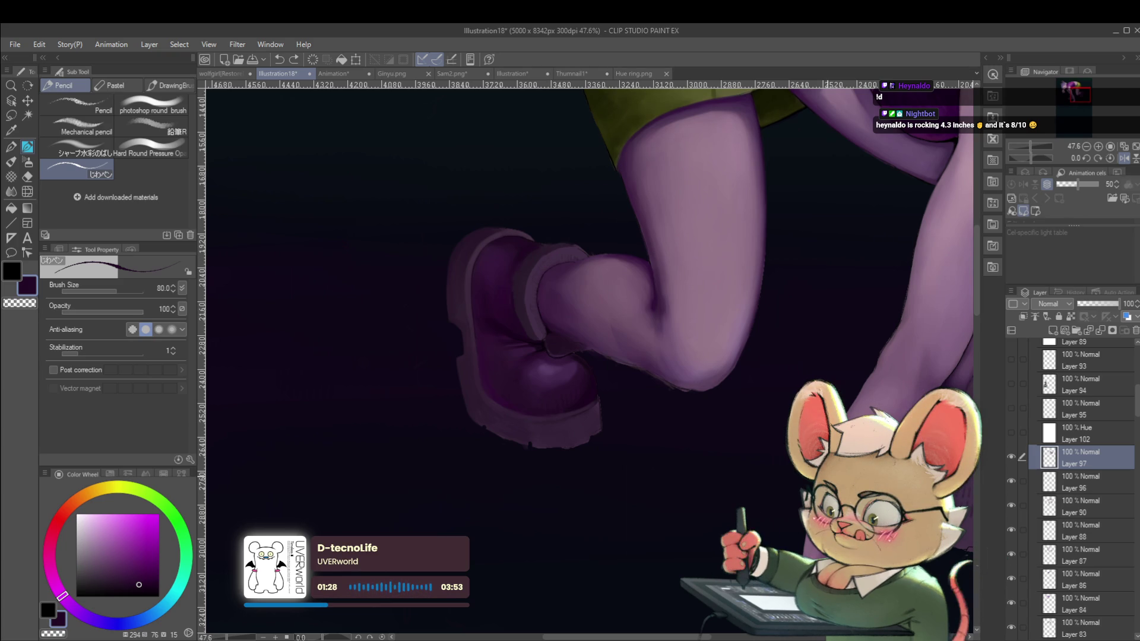
left_click(526, 254, "alt")
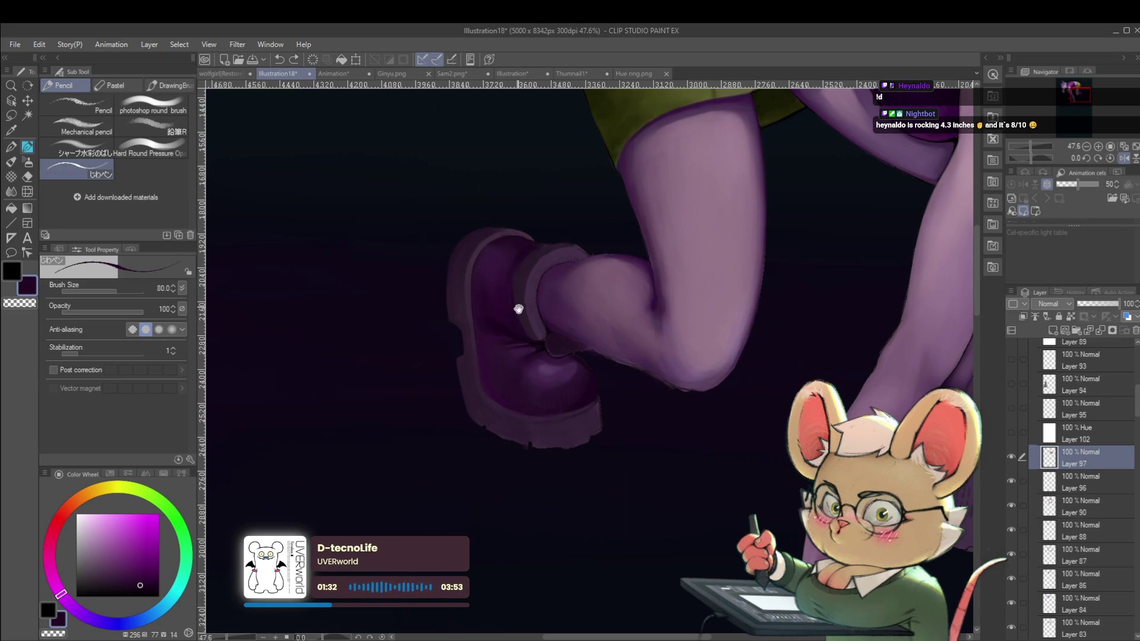
scroll(521, 312, "up", 2)
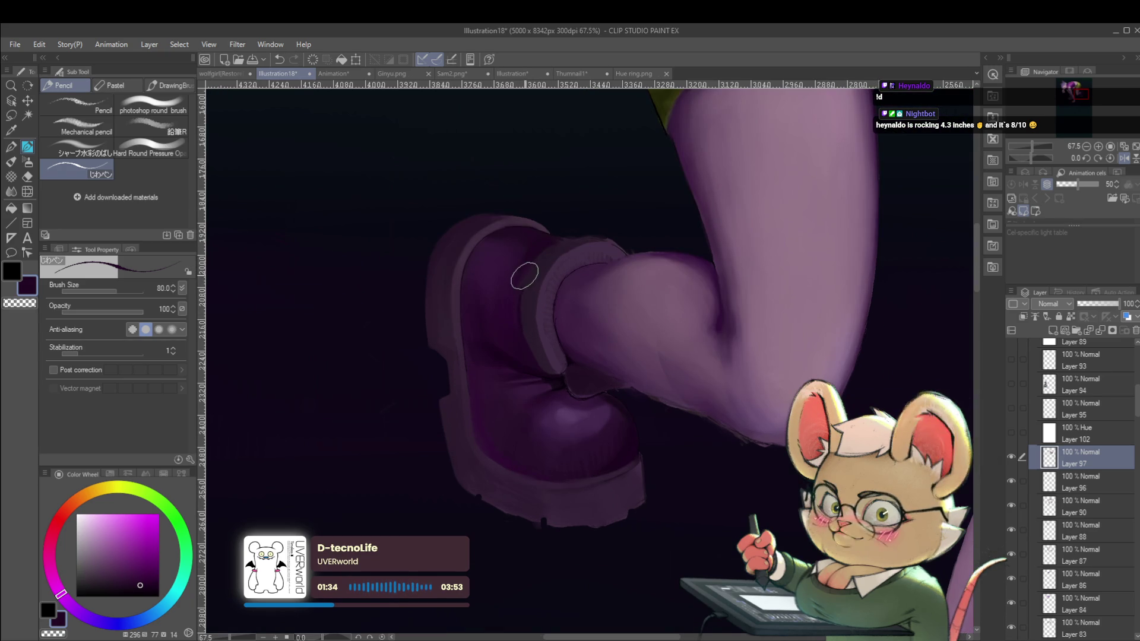
Step: Undo the latest boot stroke and mirror the view to check proportions
key("ctrl+z")
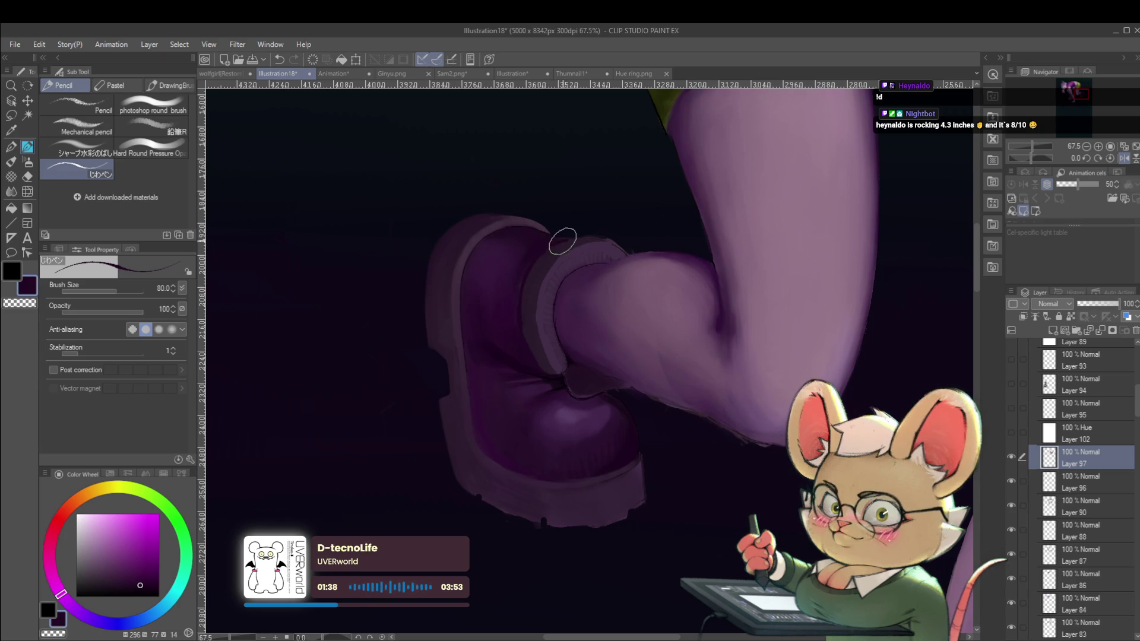
scroll(555, 235, "down", 5)
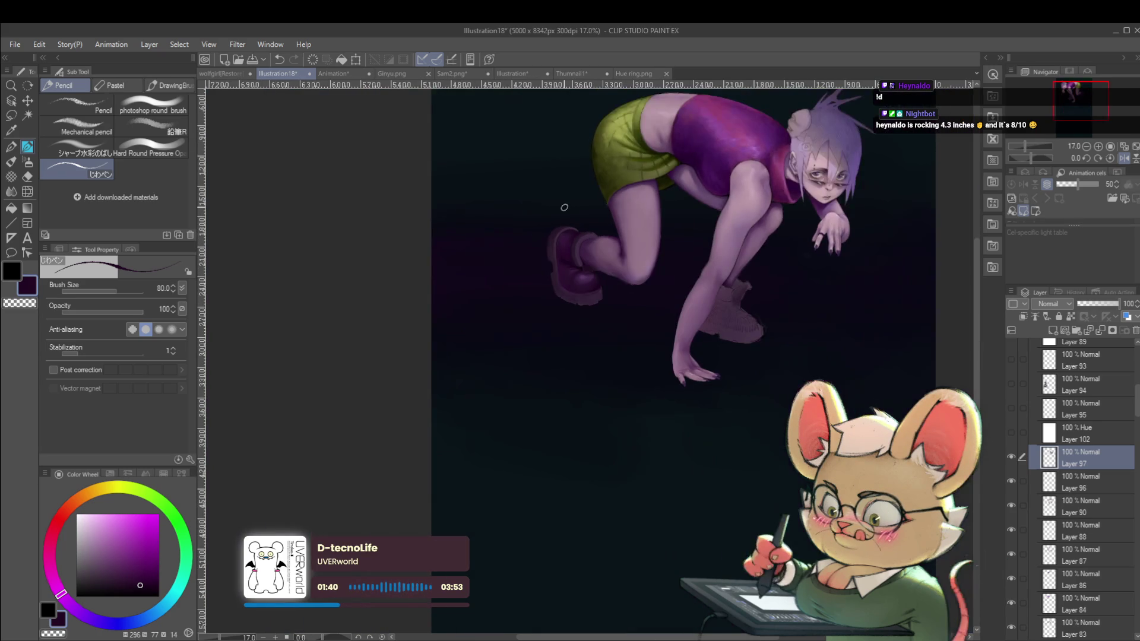
left_click(1123, 158)
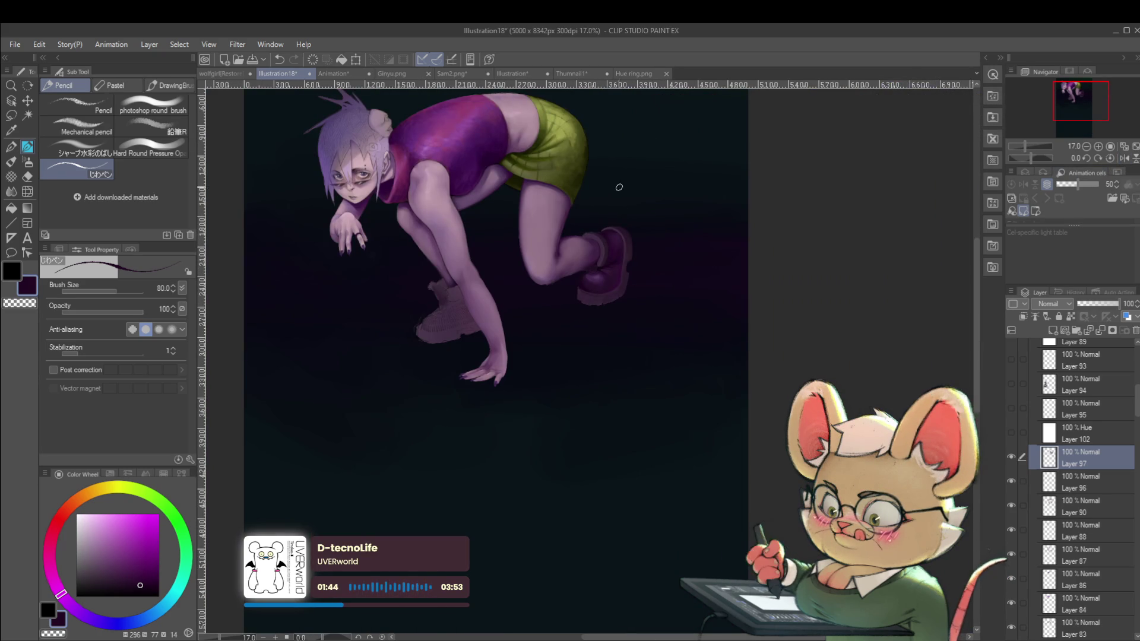
scroll(616, 243, "up", 5)
scroll(532, 175, "up", 3)
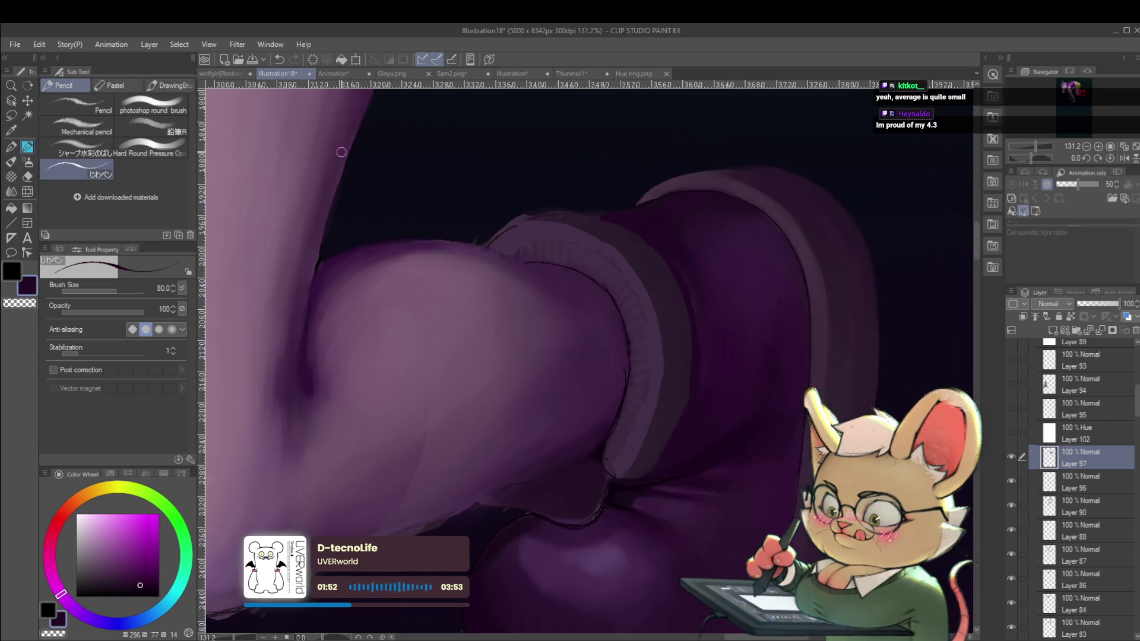
Step: Erase stray paint along the boot cuff's upper edge with the Multiple layers eraser
key("e")
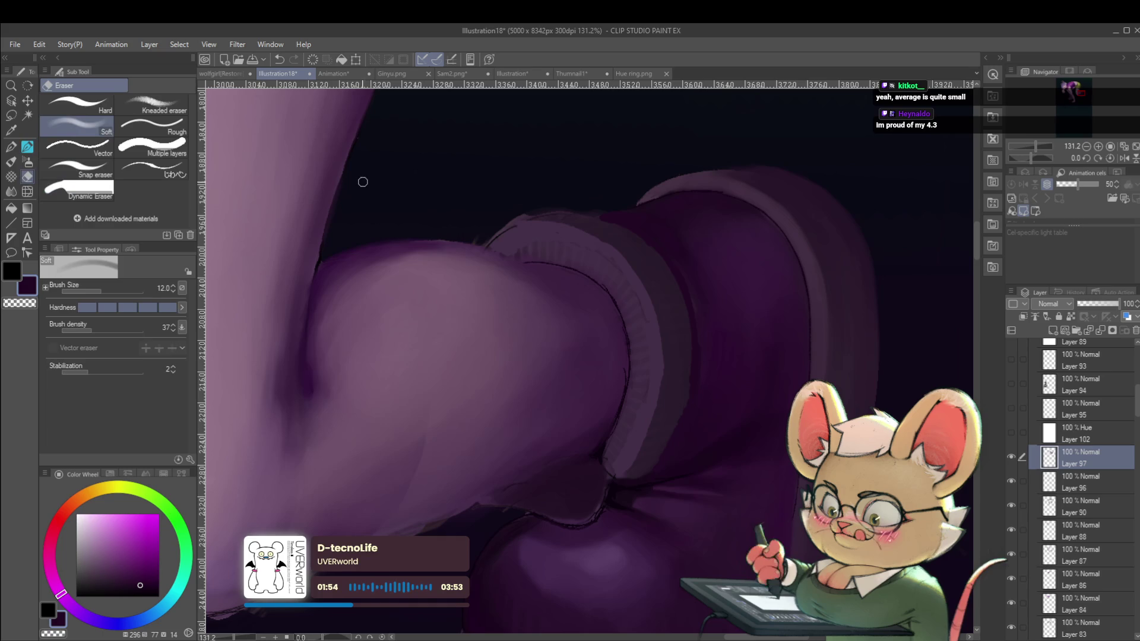
left_click(164, 148)
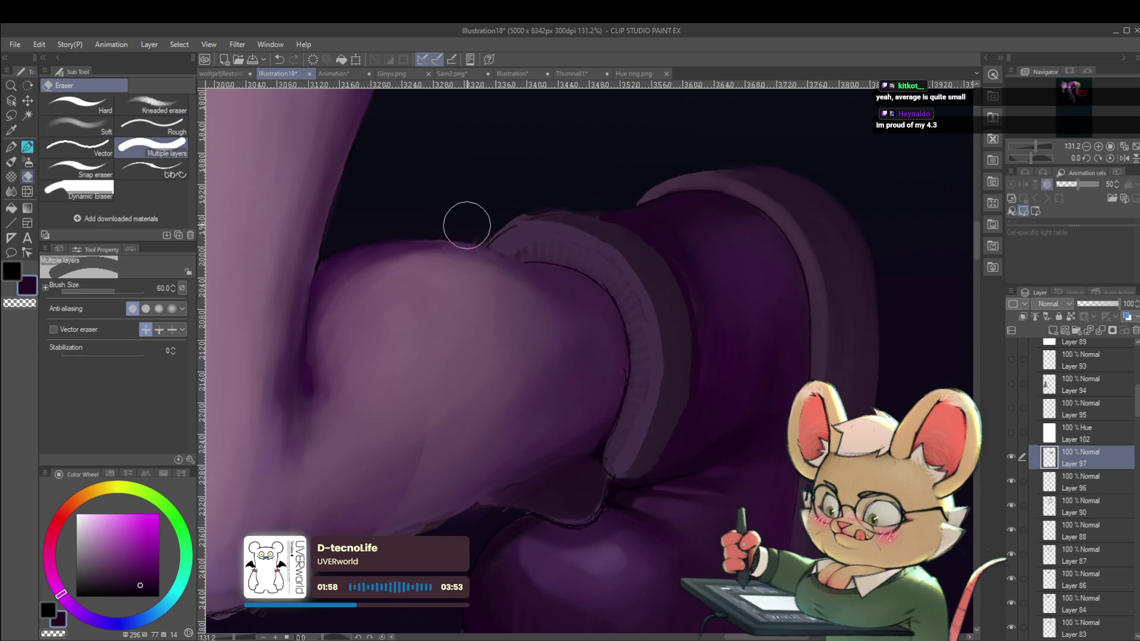
left_click_drag(468, 237, 482, 239)
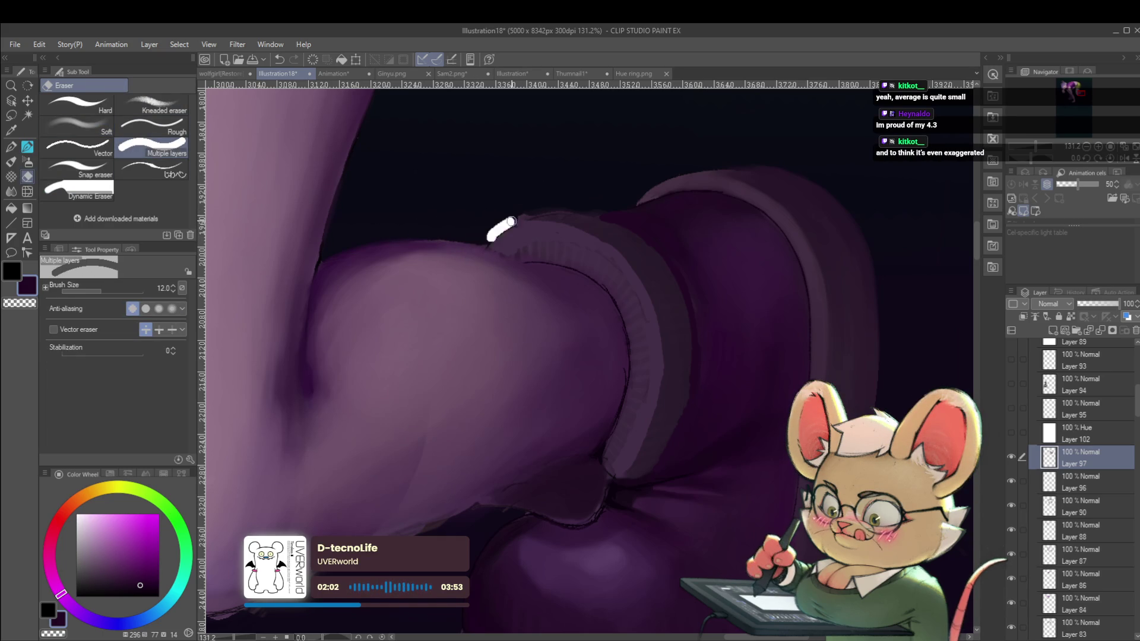
left_click_drag(509, 224, 564, 211)
left_click_drag(497, 231, 585, 206)
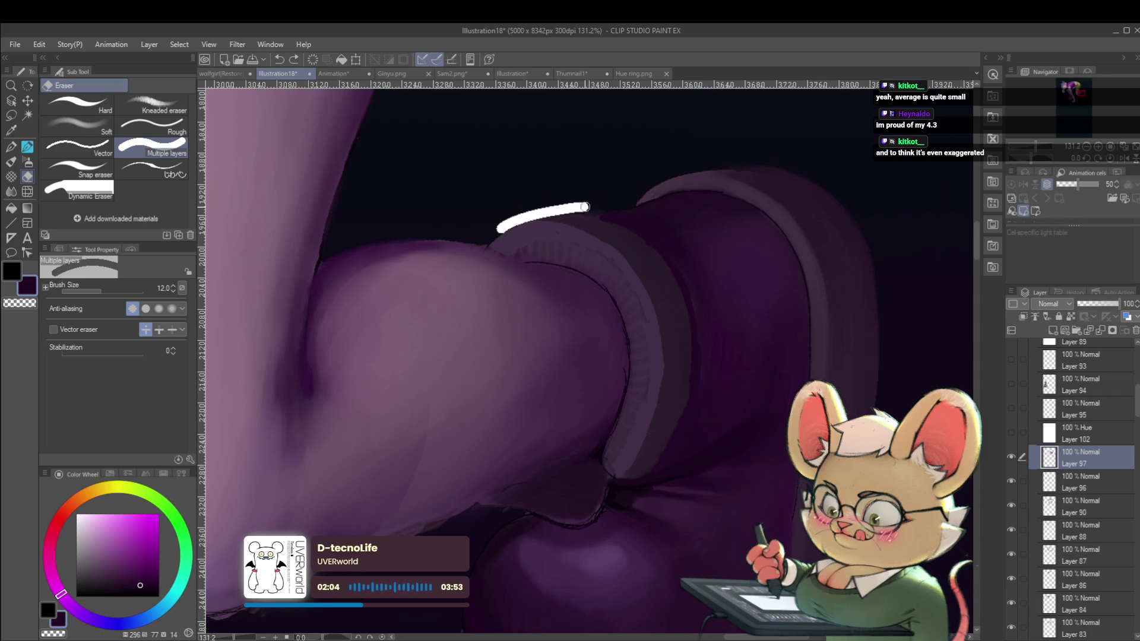
Step: Mirror the view to review the cleaned cuff and raise the brush size to 30
scroll(594, 207, "down", 3)
scroll(606, 202, "down", 3)
scroll(599, 184, "down", 2)
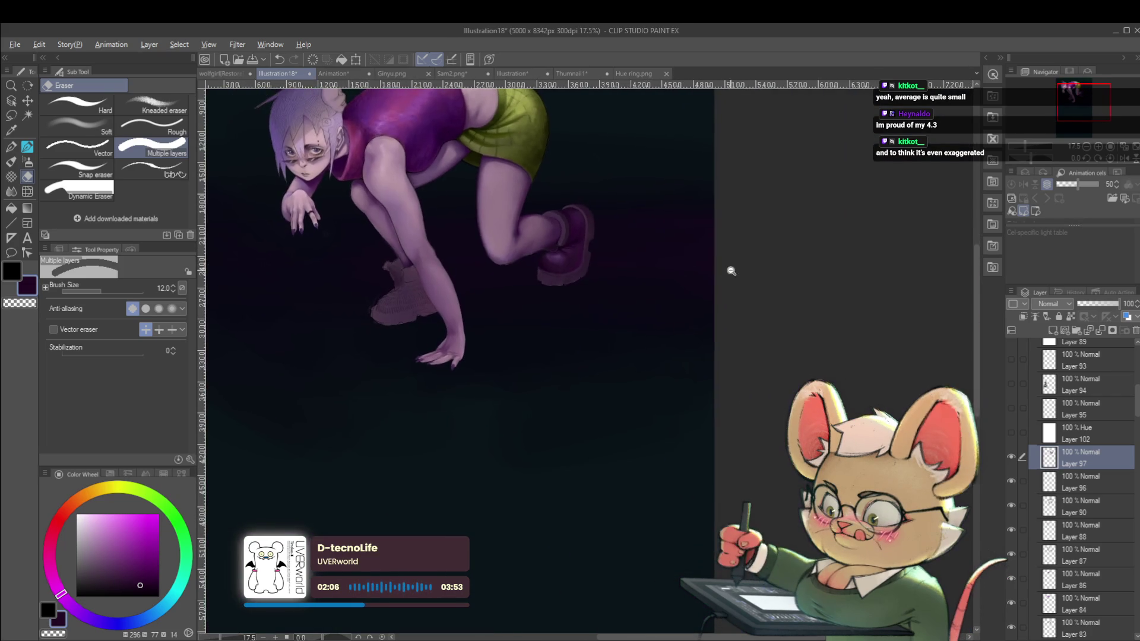
scroll(731, 270, "down", 1)
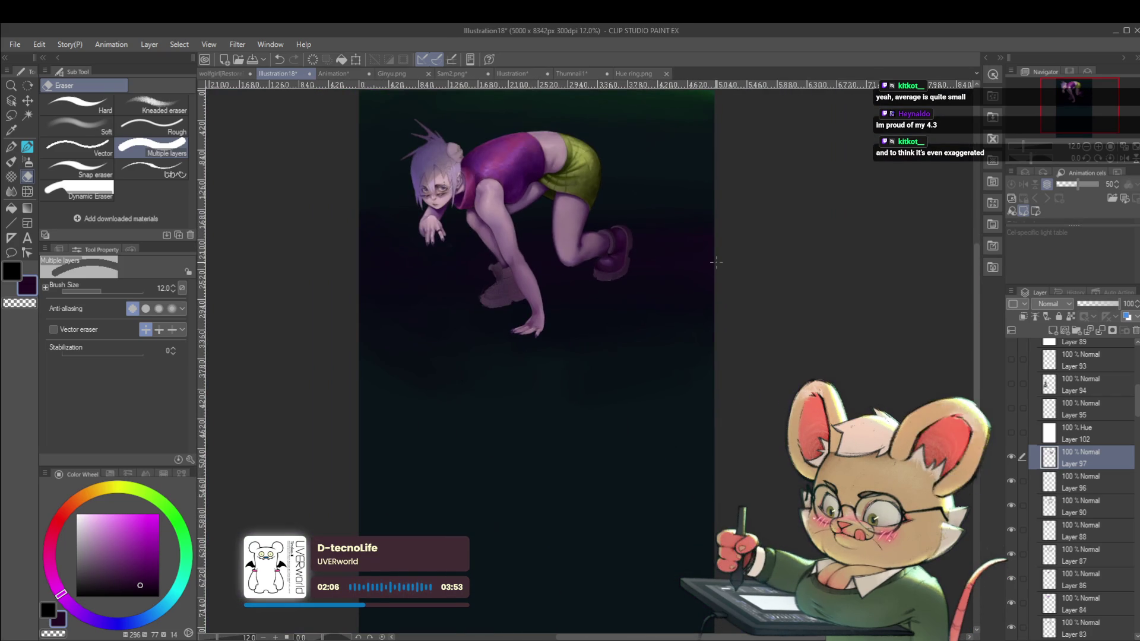
left_click(1123, 158)
scroll(558, 259, "up", 5)
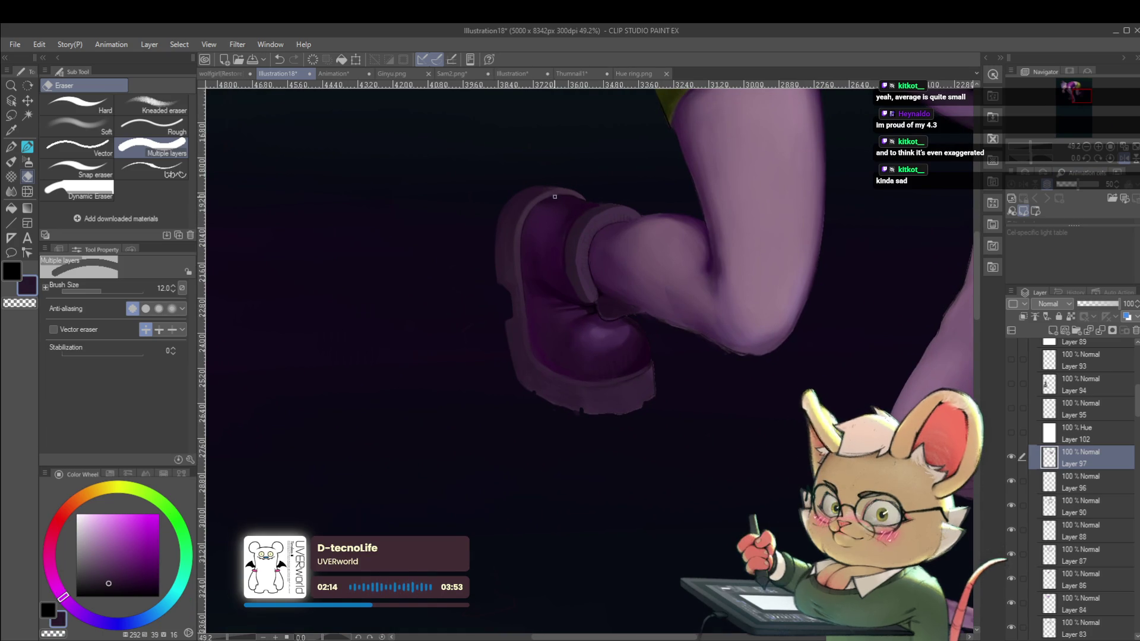
key("bracketright")
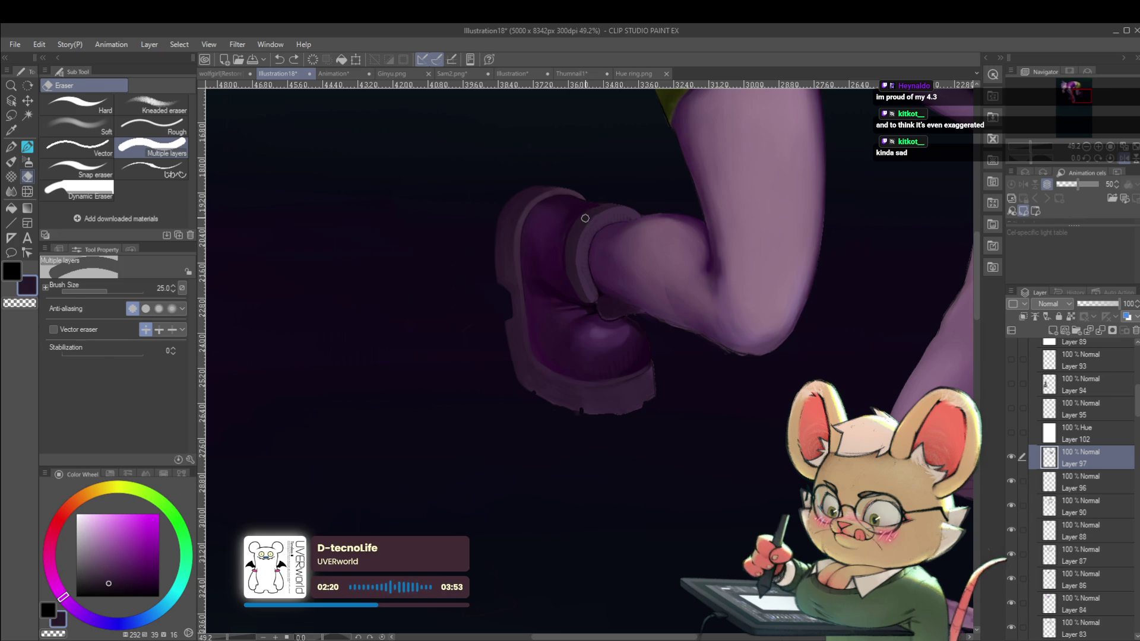
key("p")
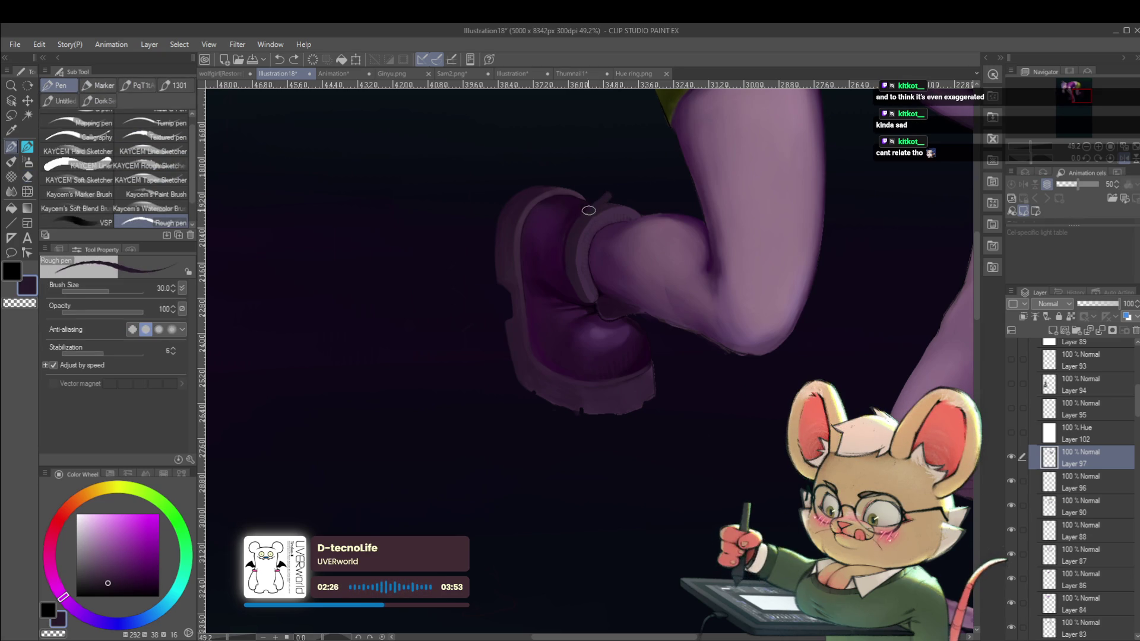
Step: Pick a darker purple for the top of the back boot
scroll(626, 182, "down", 4)
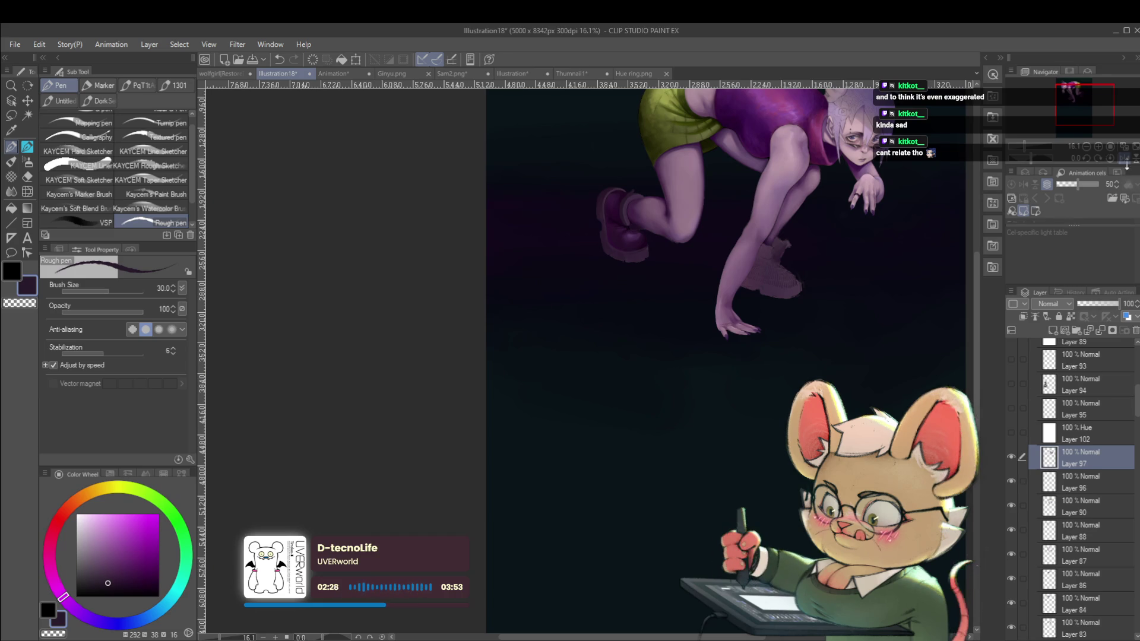
scroll(533, 230, "up", 5)
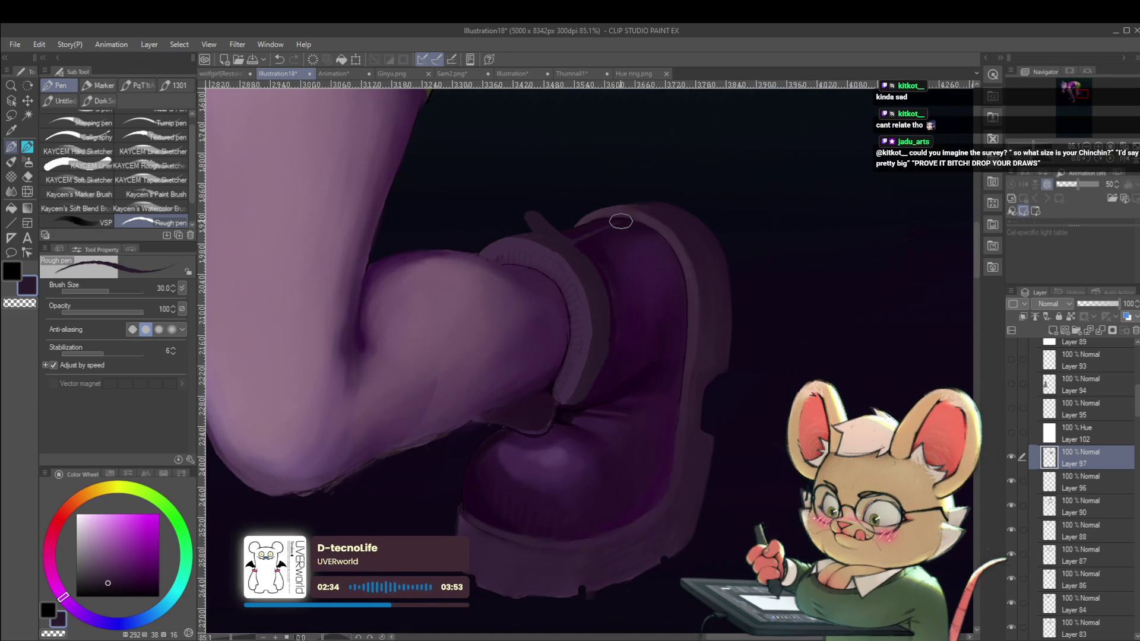
left_click(567, 413, "alt")
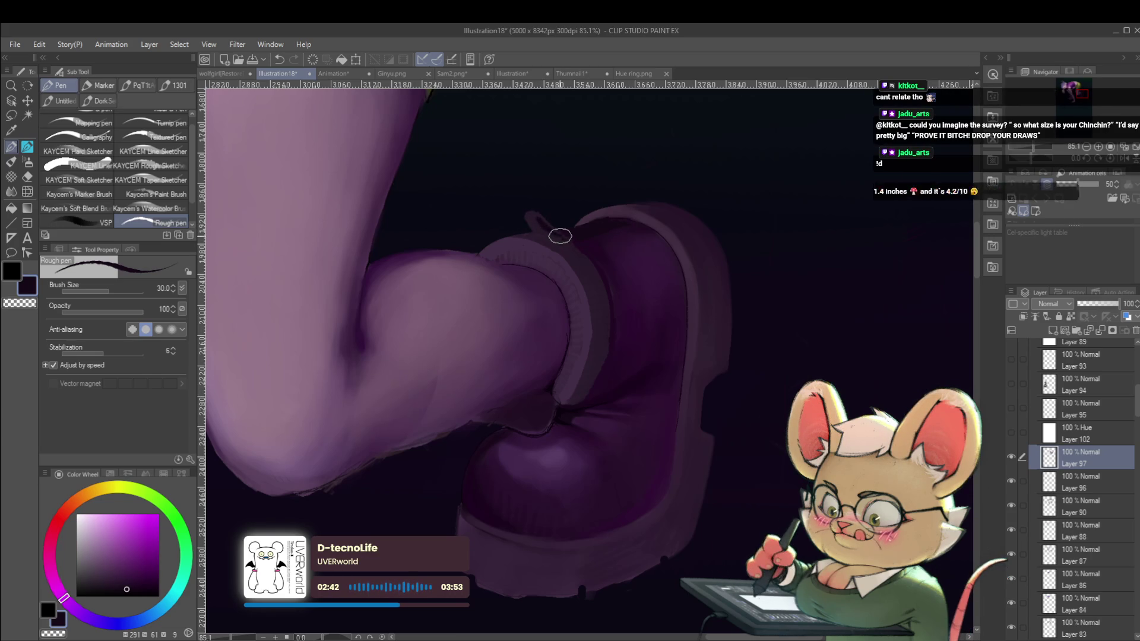
scroll(546, 226, "down", 5)
scroll(521, 191, "down", 3)
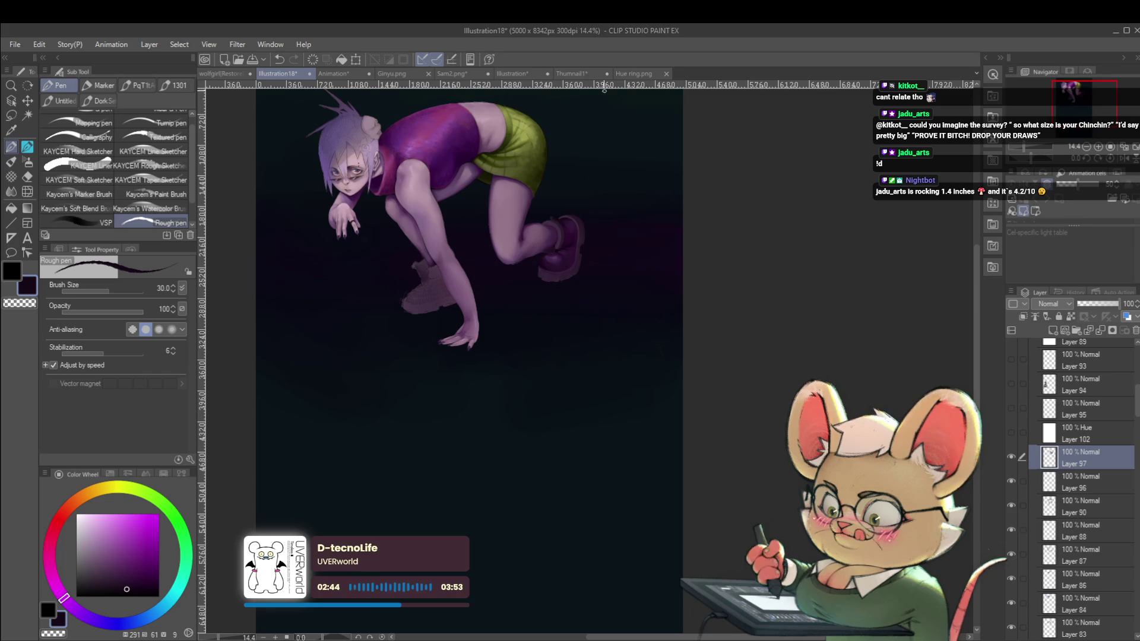
Step: Toggle the mirrored view on, off and on again to compare the centred figure
left_click(1123, 160)
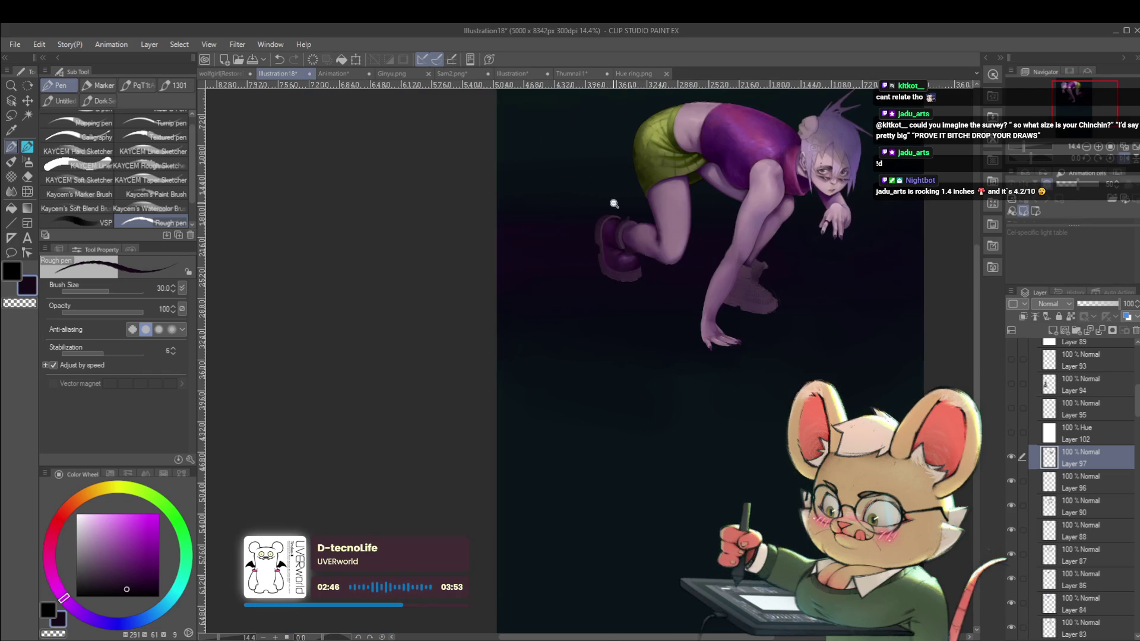
scroll(614, 204, "up", 4)
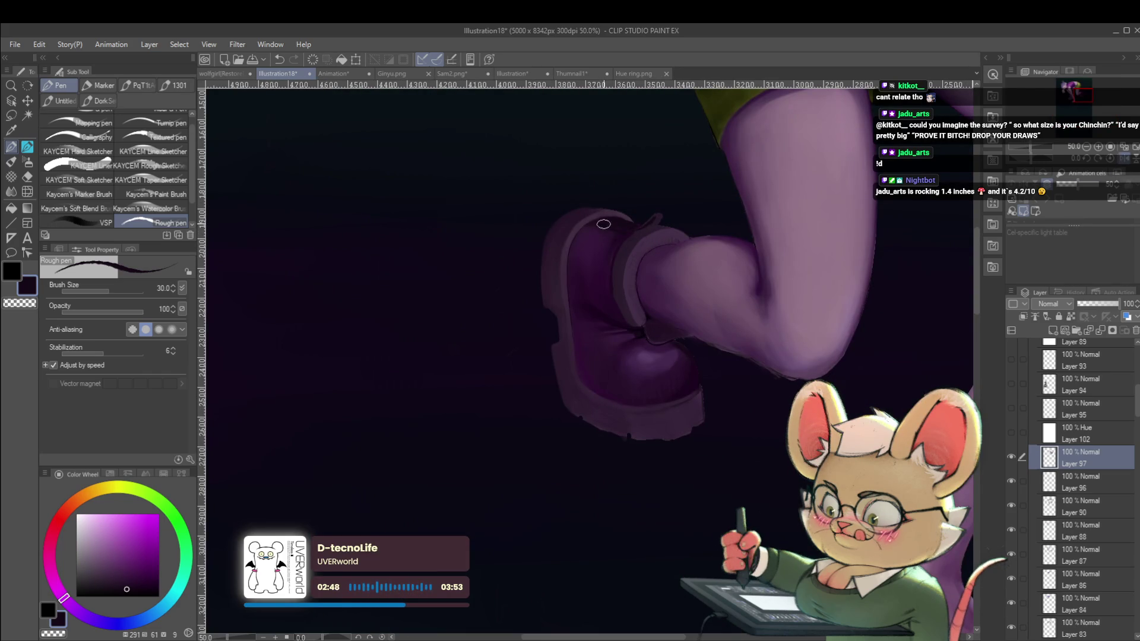
scroll(611, 217, "down", 1)
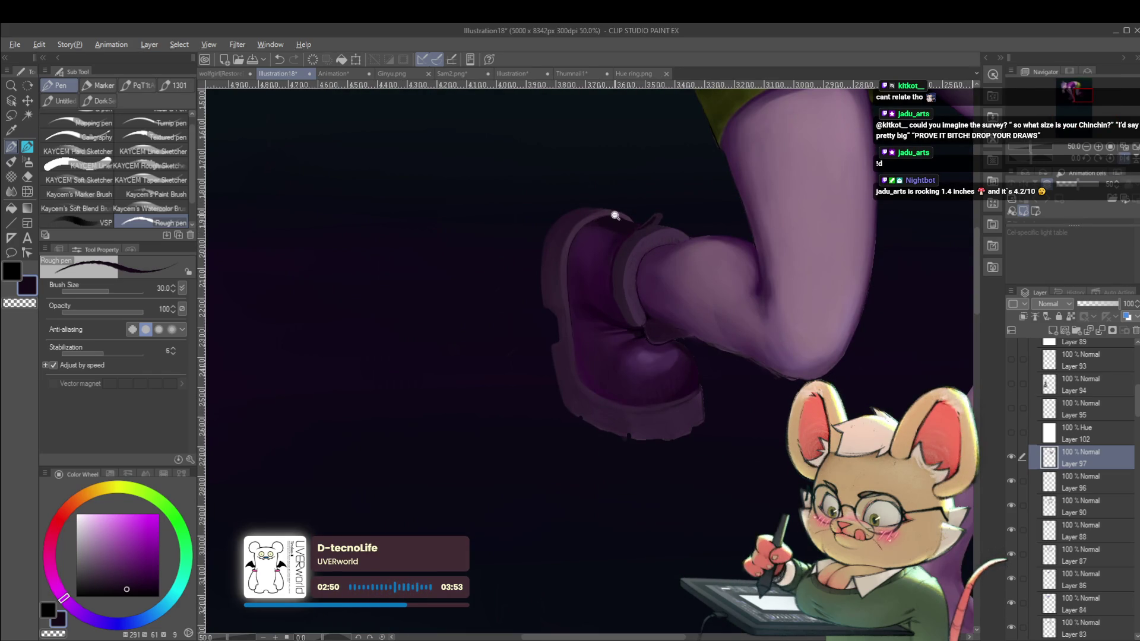
scroll(611, 216, "down", 3)
left_click_drag(593, 111, 618, 149)
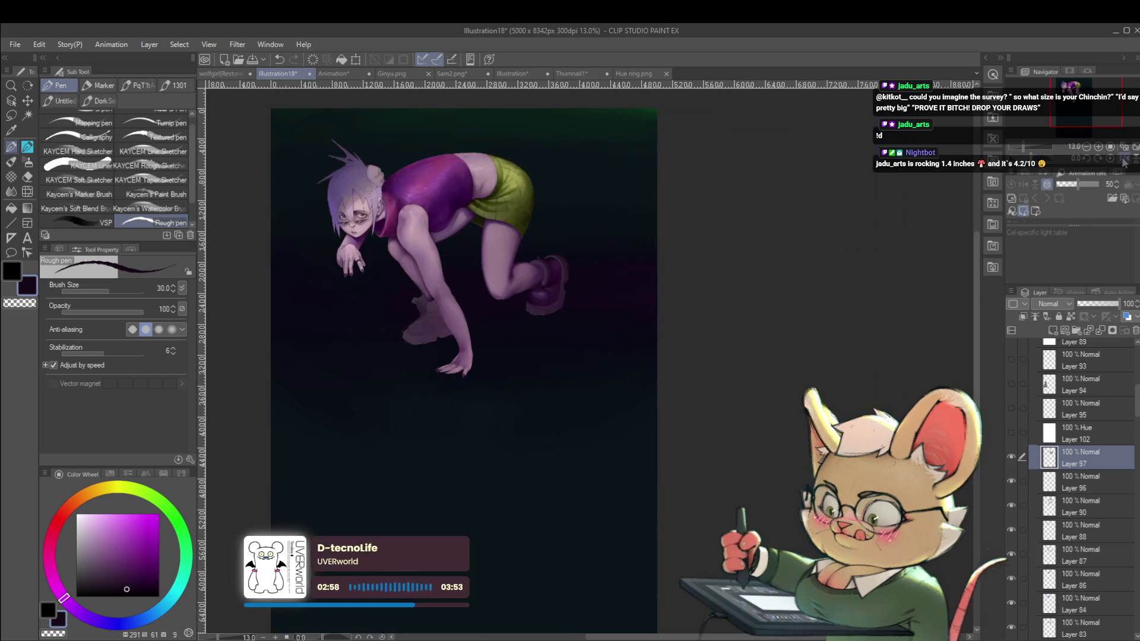
key("h")
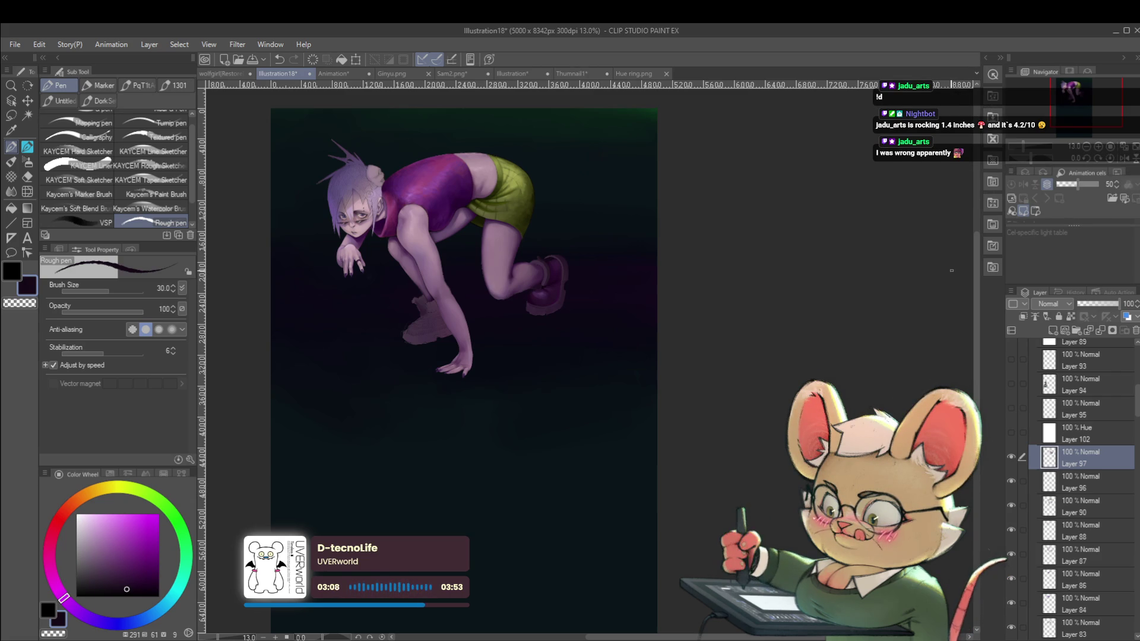
left_click(1098, 157)
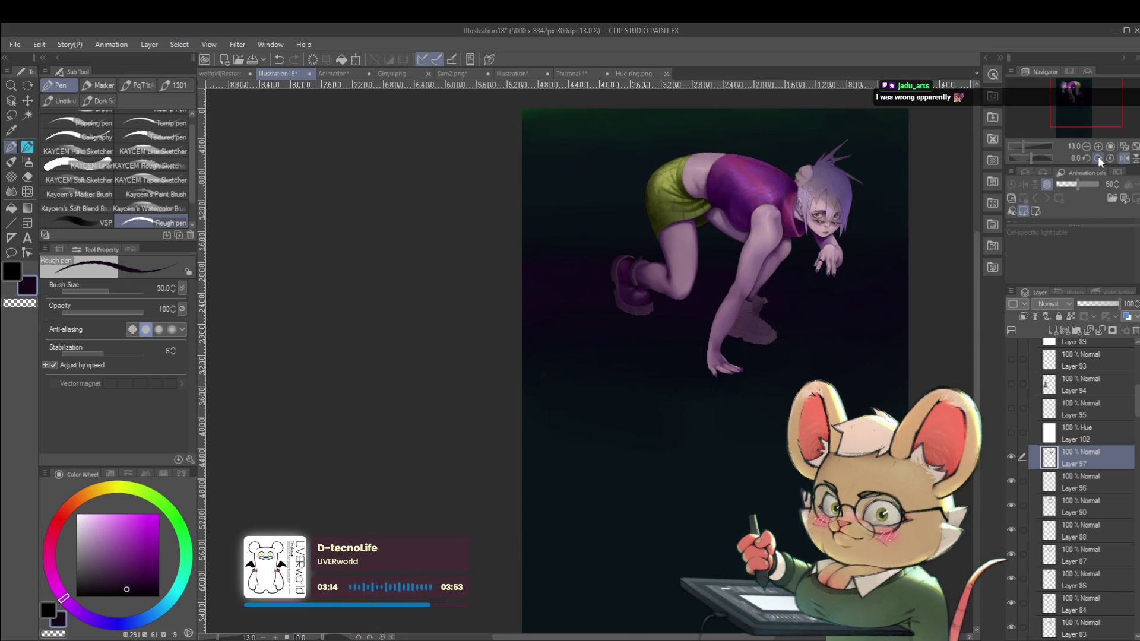
scroll(624, 272, "up", 5)
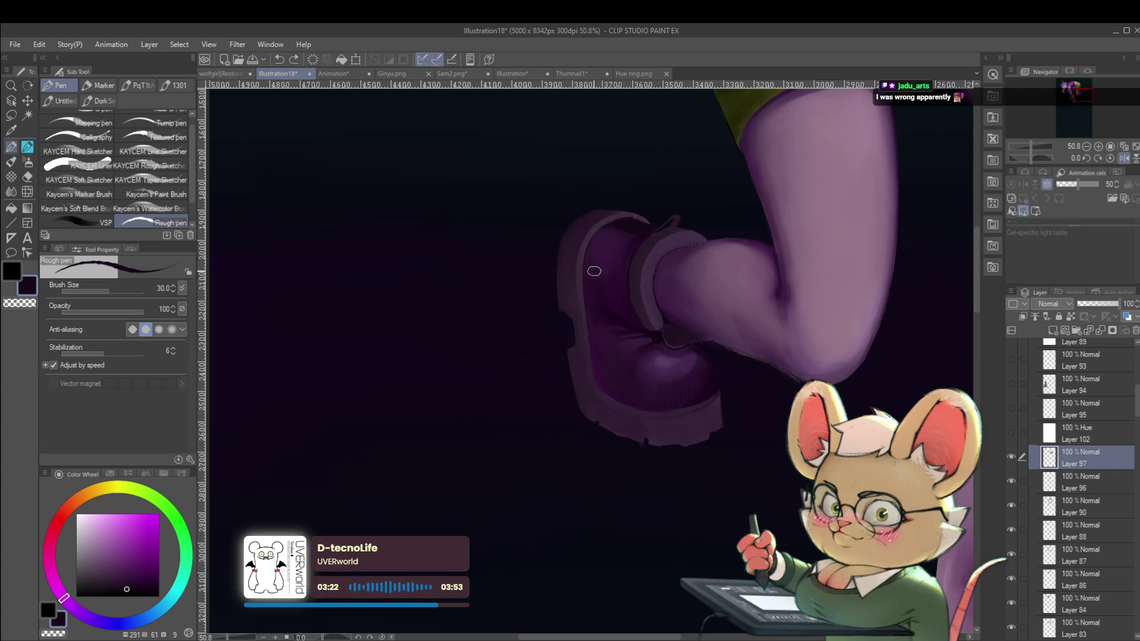
Step: Flip the view back and forth to check the boot's cuff and chunky sole shapes
left_click(1124, 158)
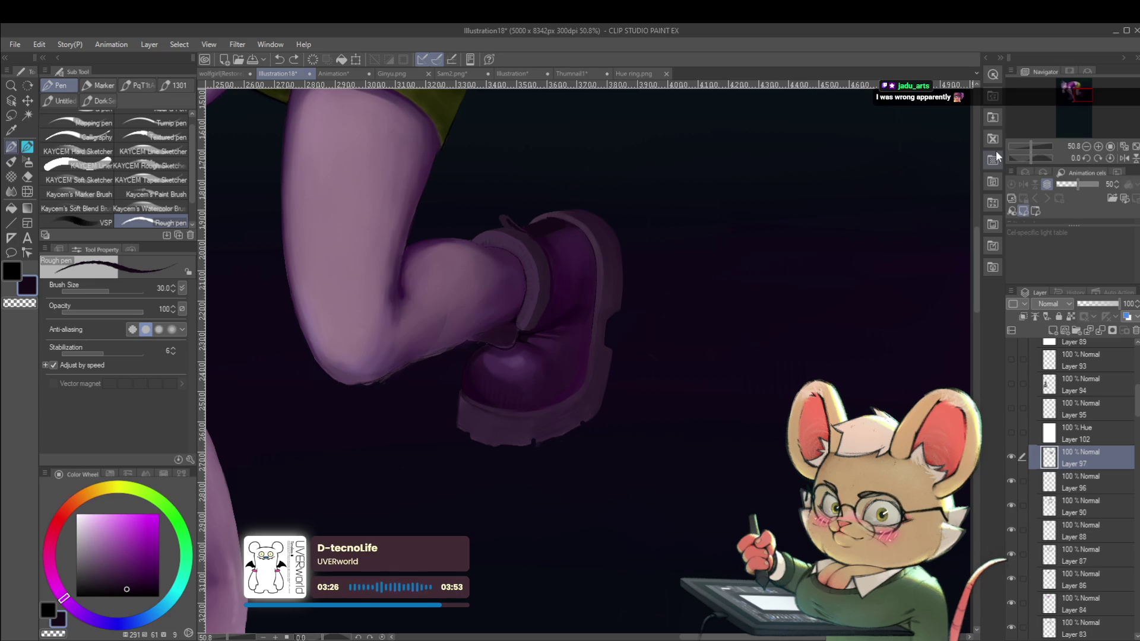
scroll(534, 238, "up", 2)
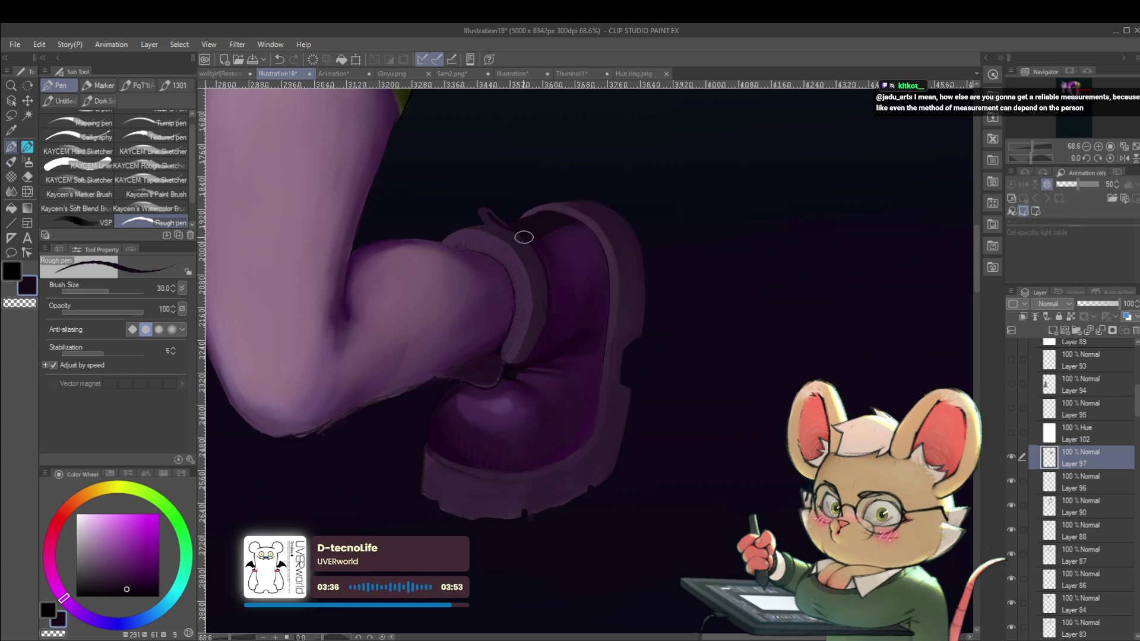
scroll(522, 234, "down", 3)
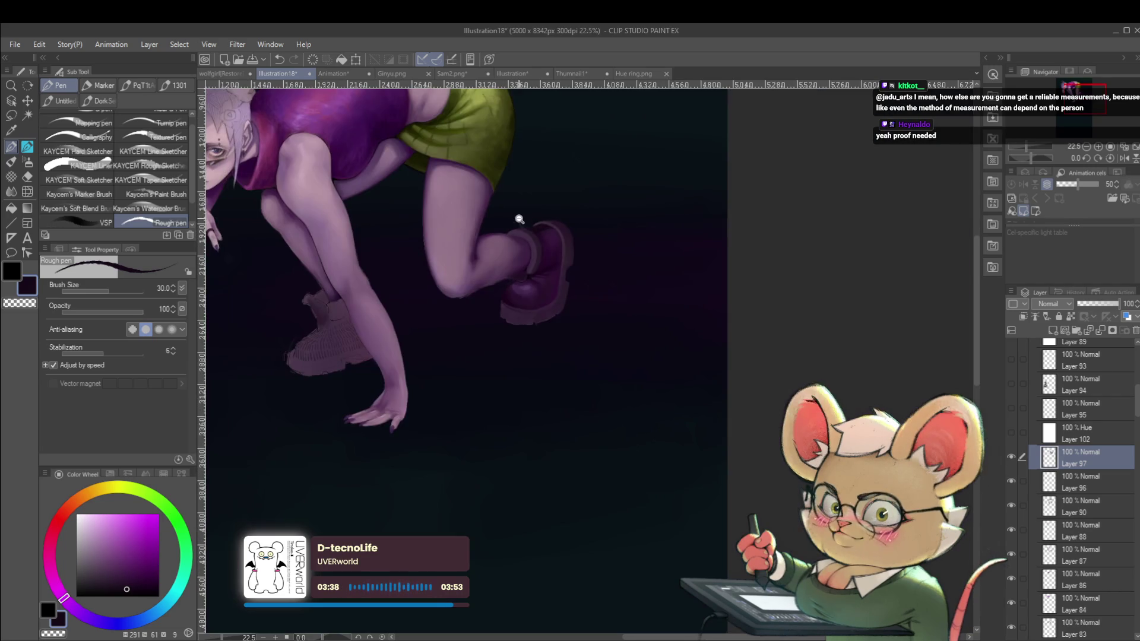
scroll(509, 224, "down", 2)
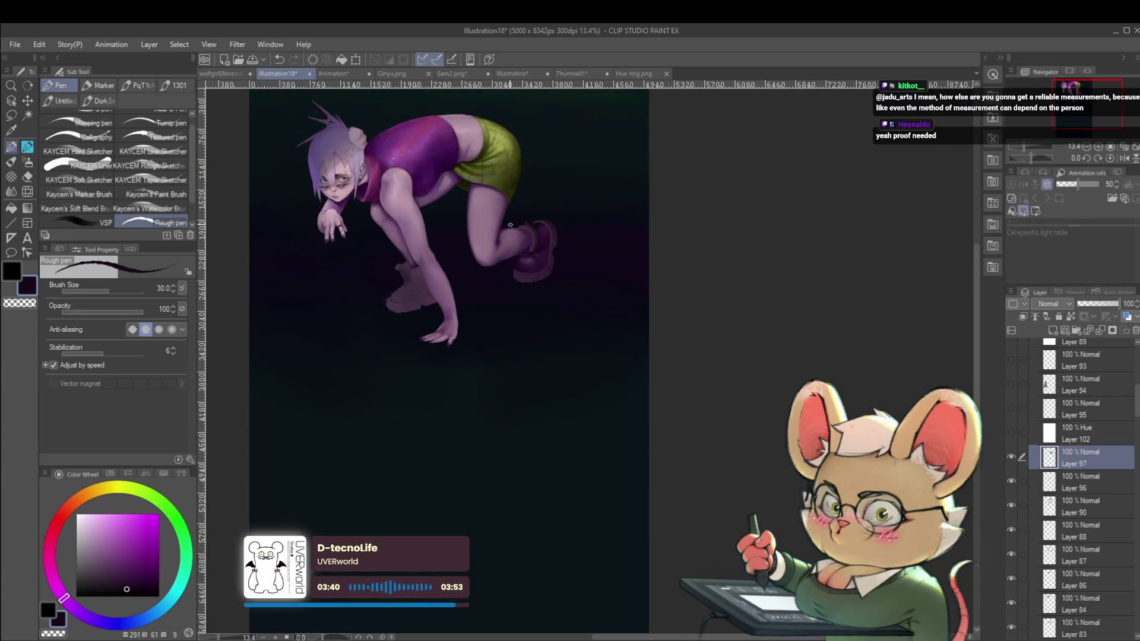
left_click(1124, 158)
scroll(633, 216, "up", 4)
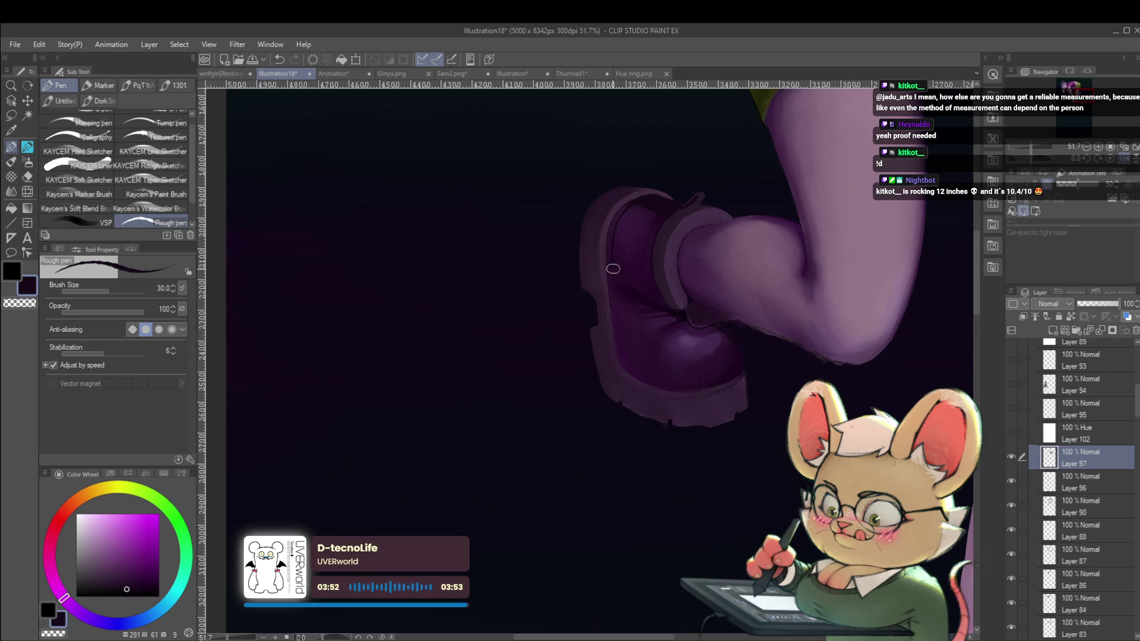
scroll(611, 278, "down", 5)
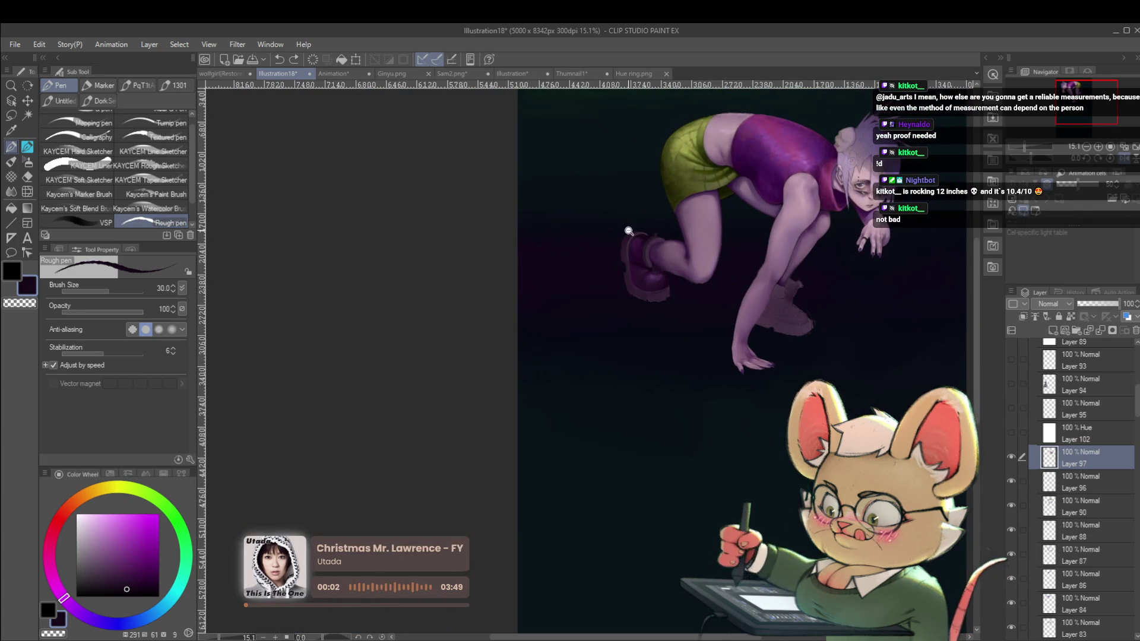
scroll(632, 229, "up", 3)
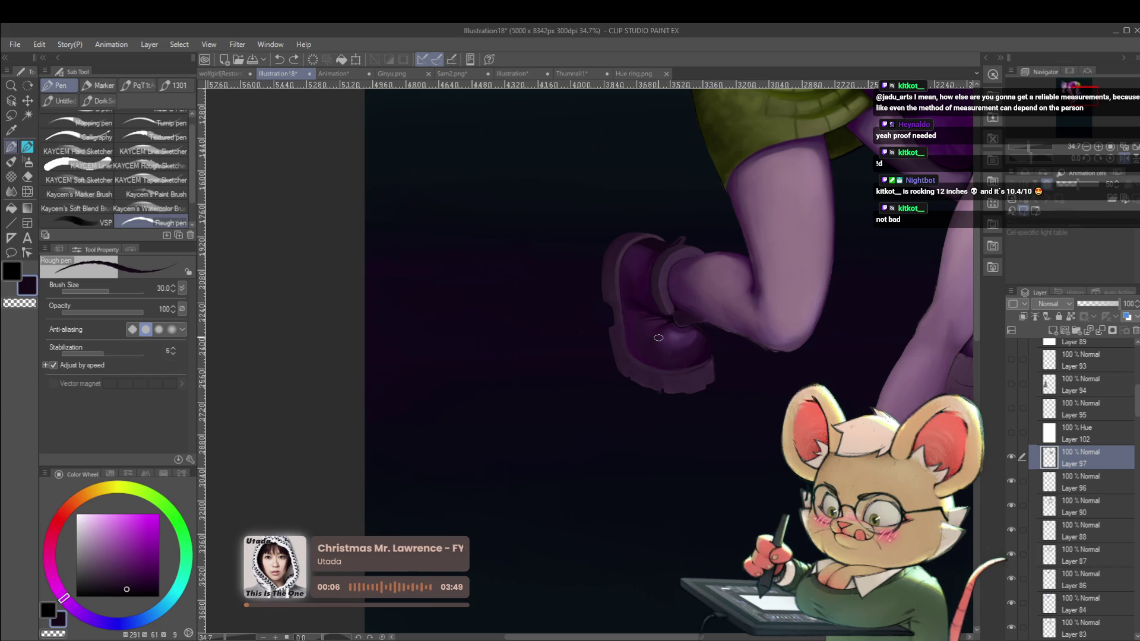
key("p")
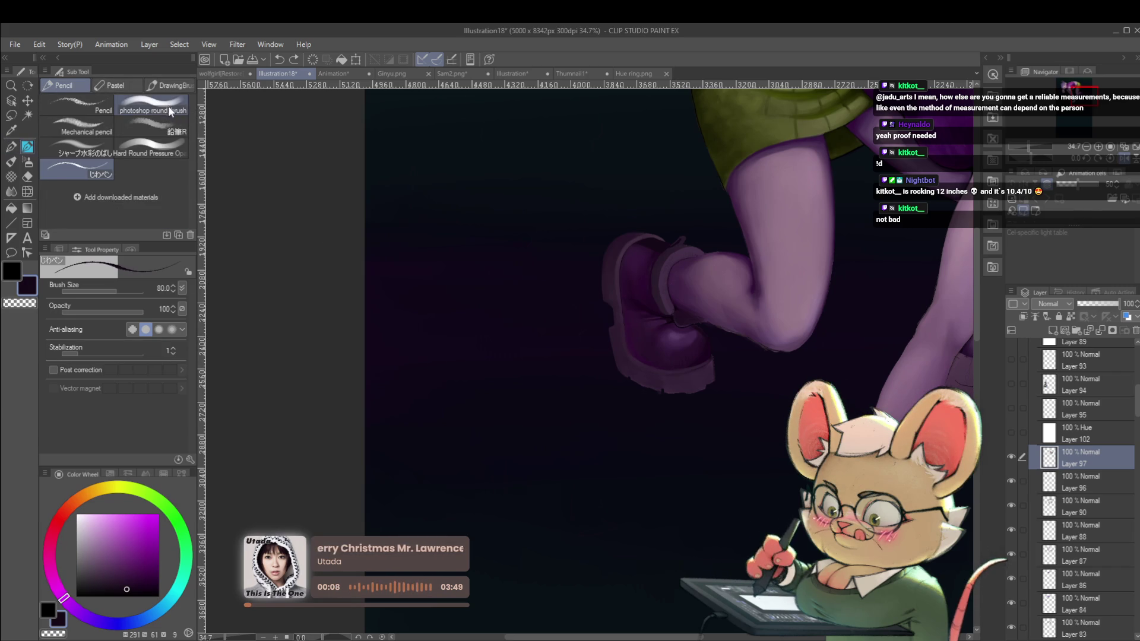
Step: Enlarge the brush to 60 and toggle Layer 97's visibility to compare the boot
key("bracketright")
key("bracketright")
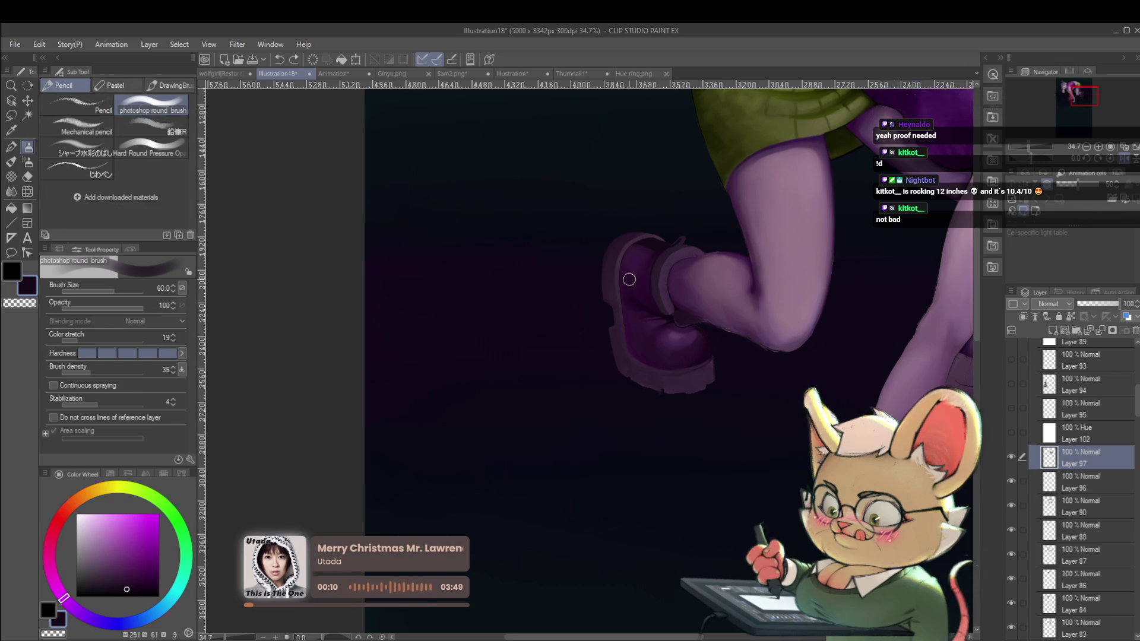
left_click(1011, 458)
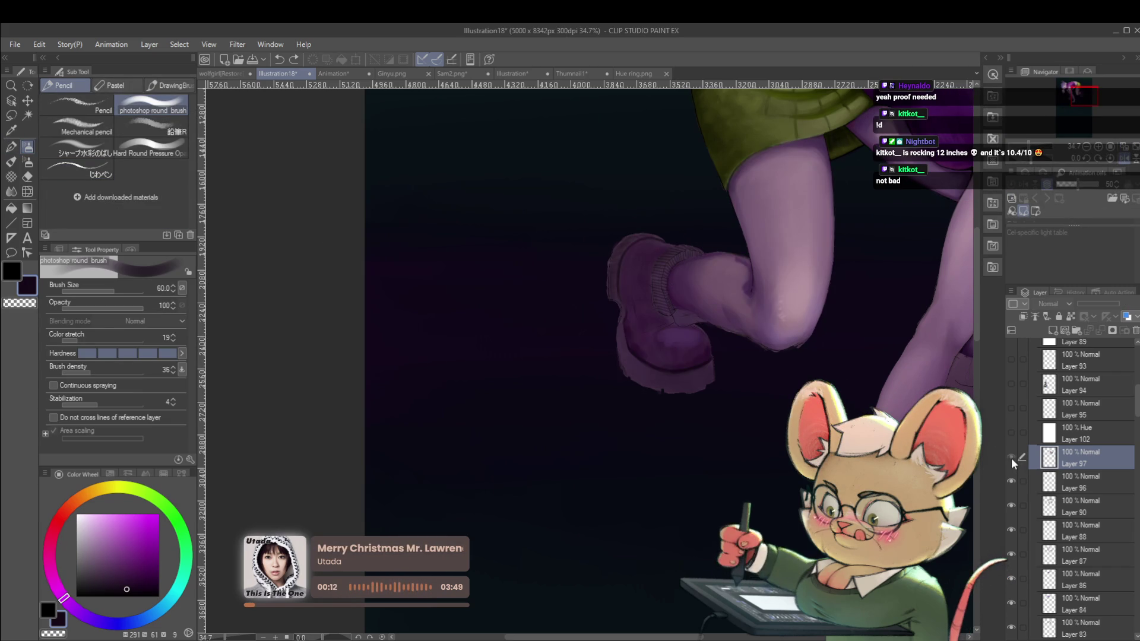
left_click(1010, 457)
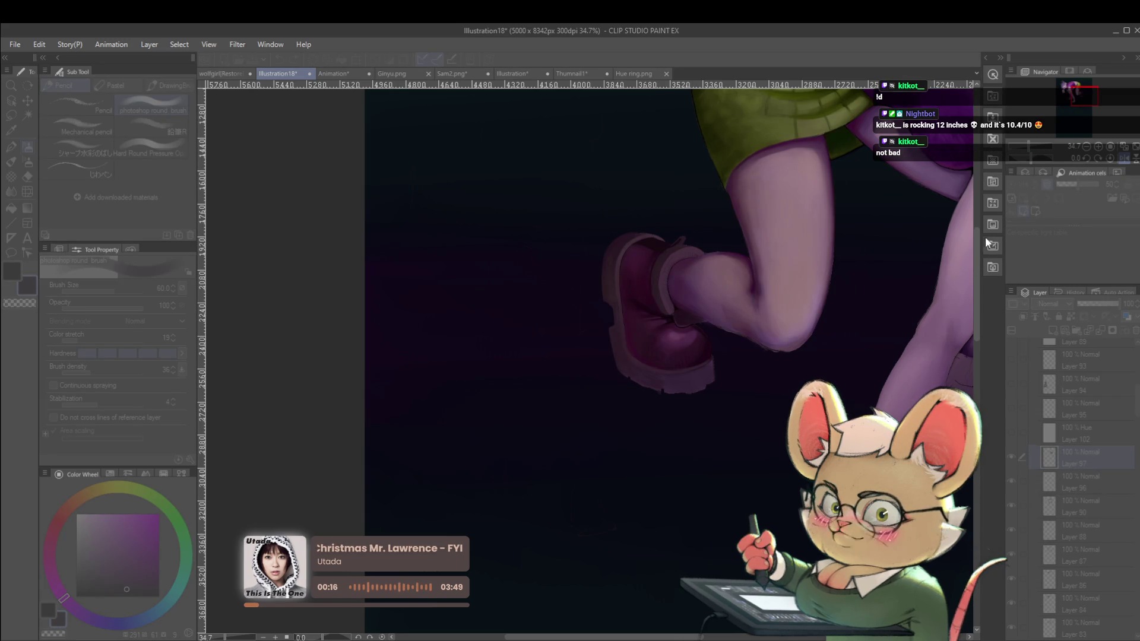
Step: Lasso-select the whole back boot from the knee down and start a scale/rotate transform
key("m")
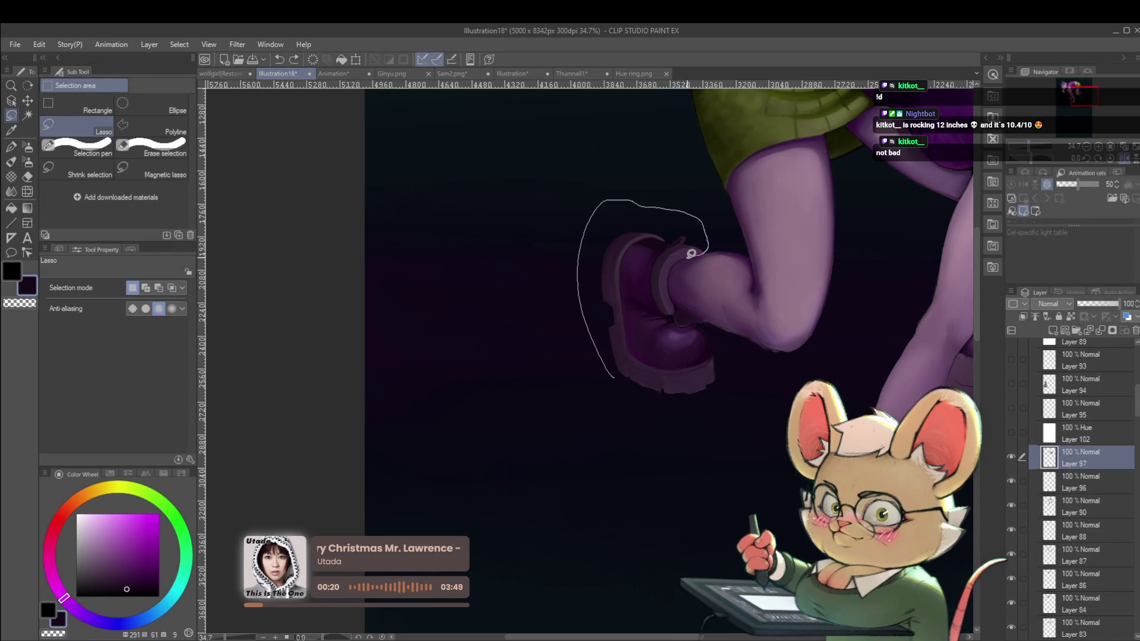
left_click_drag(691, 254, 693, 308)
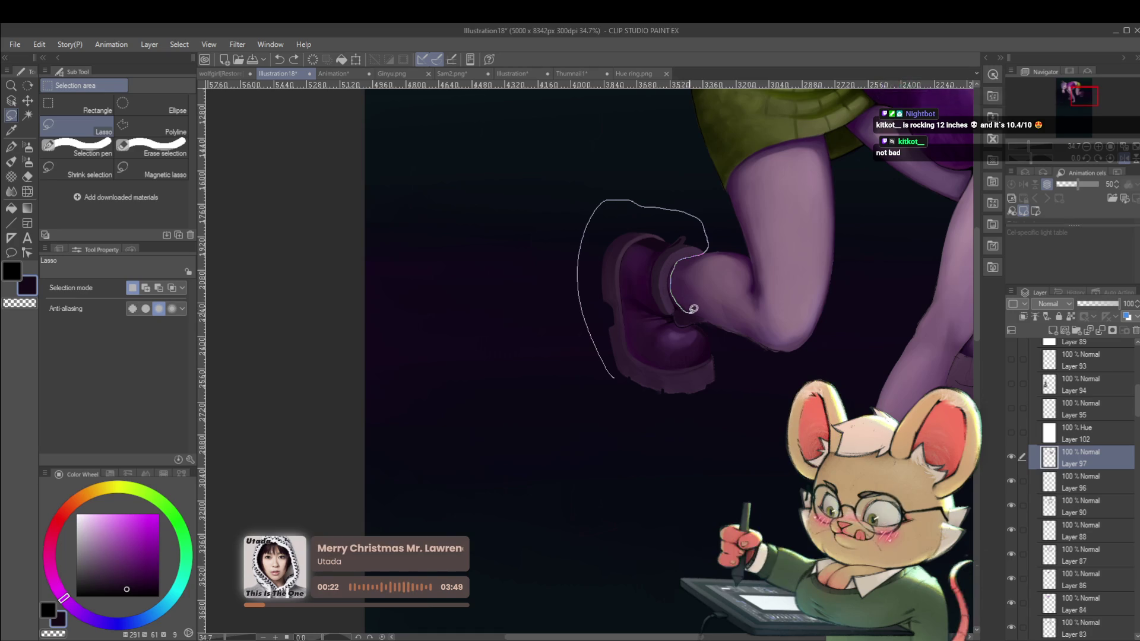
left_click_drag(694, 308, 704, 416)
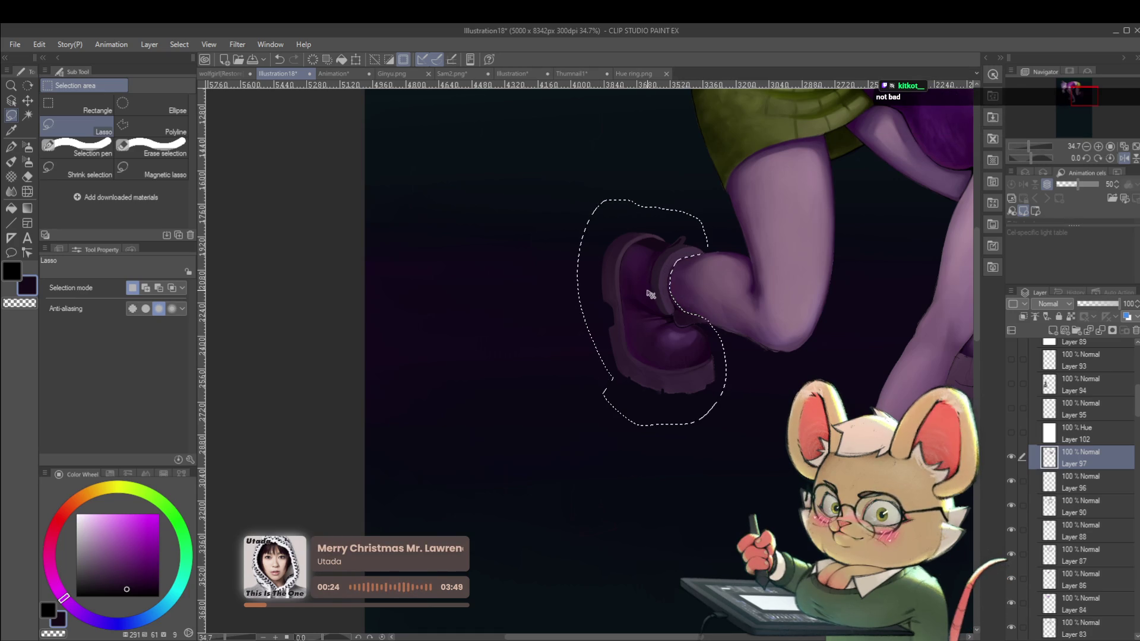
key("ctrl+t")
Step: Cancel the transform and recolour the lassoed boot to a warmer magenta purple with Hue/Saturation/Luminosity
scroll(659, 291, "down", 3)
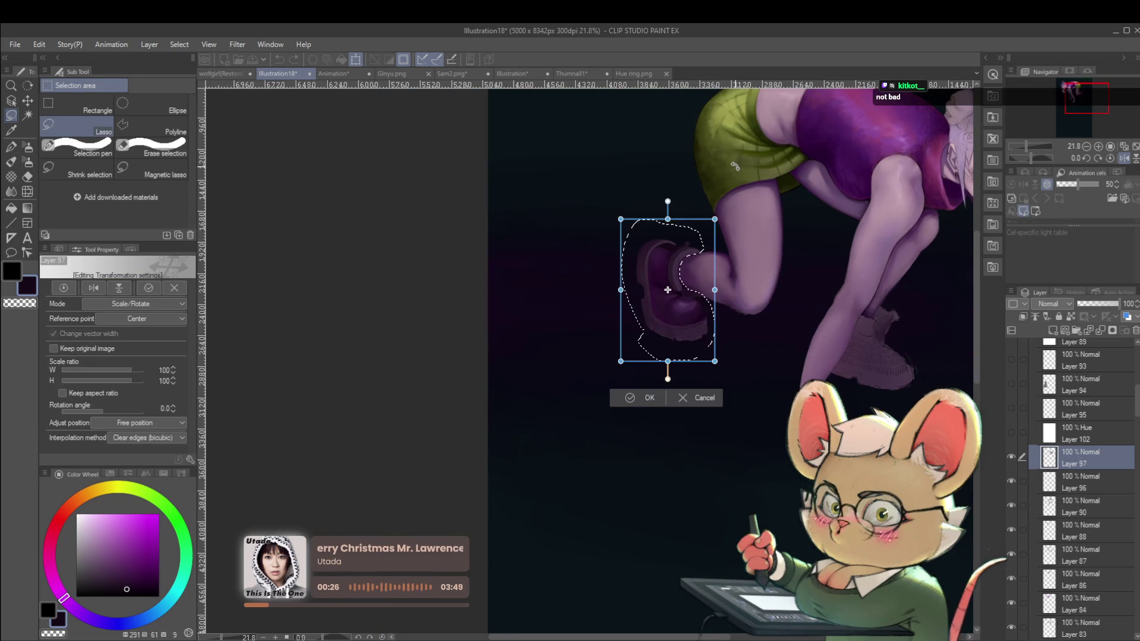
key("Return")
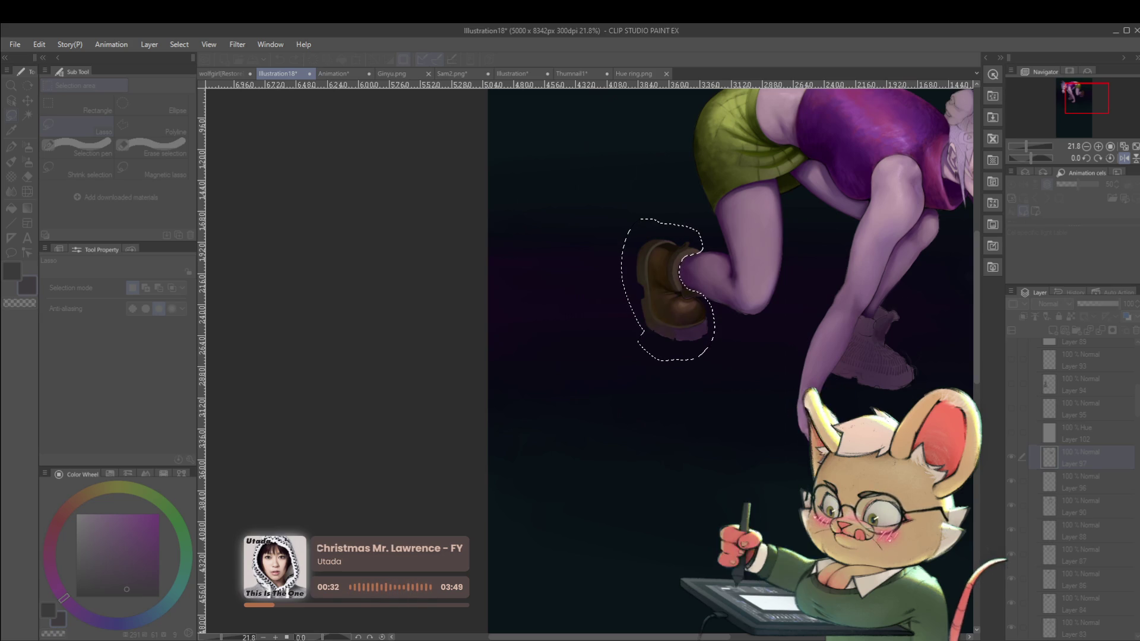
scroll(738, 338, "down", 3)
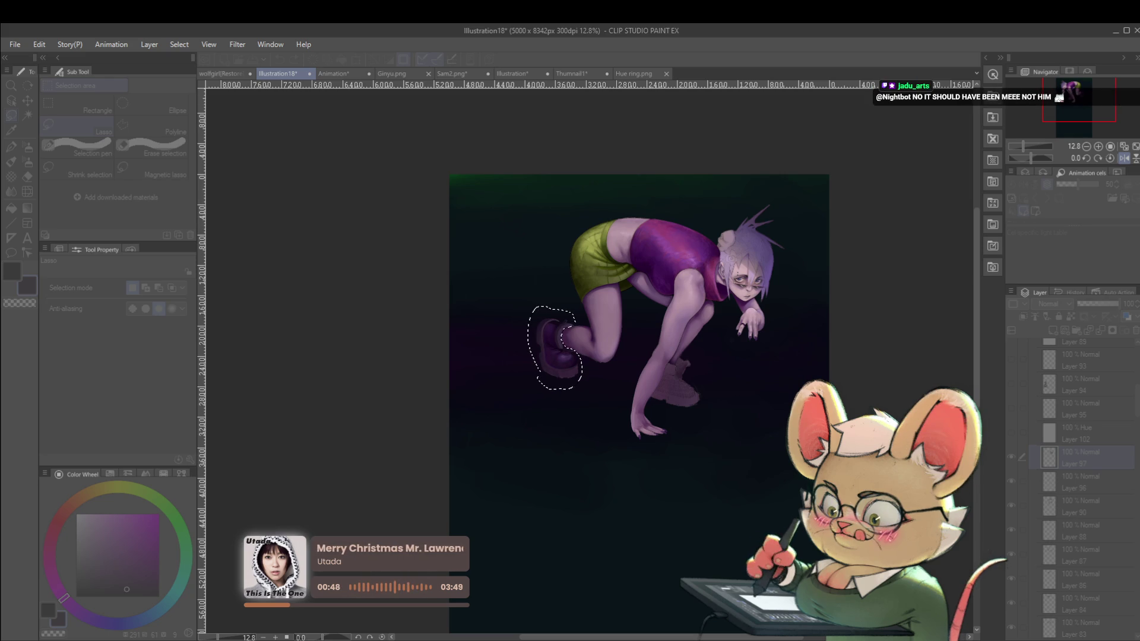
key("Return")
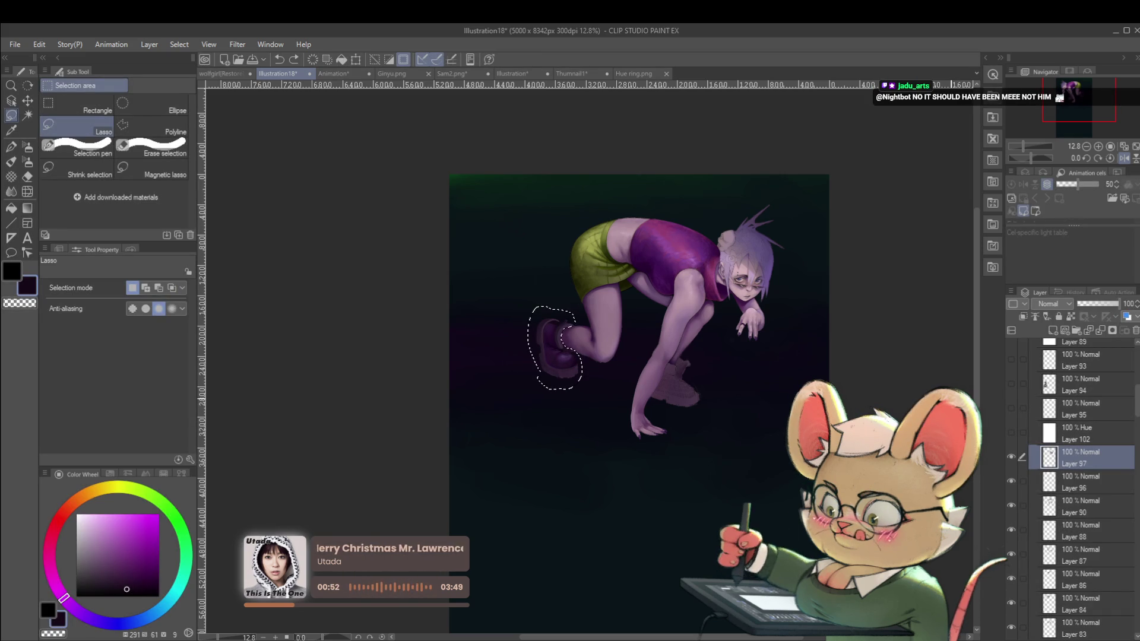
Step: Unmirror the view, return to the soft round brush and pick a lighter purple from the boot
left_click(1124, 158)
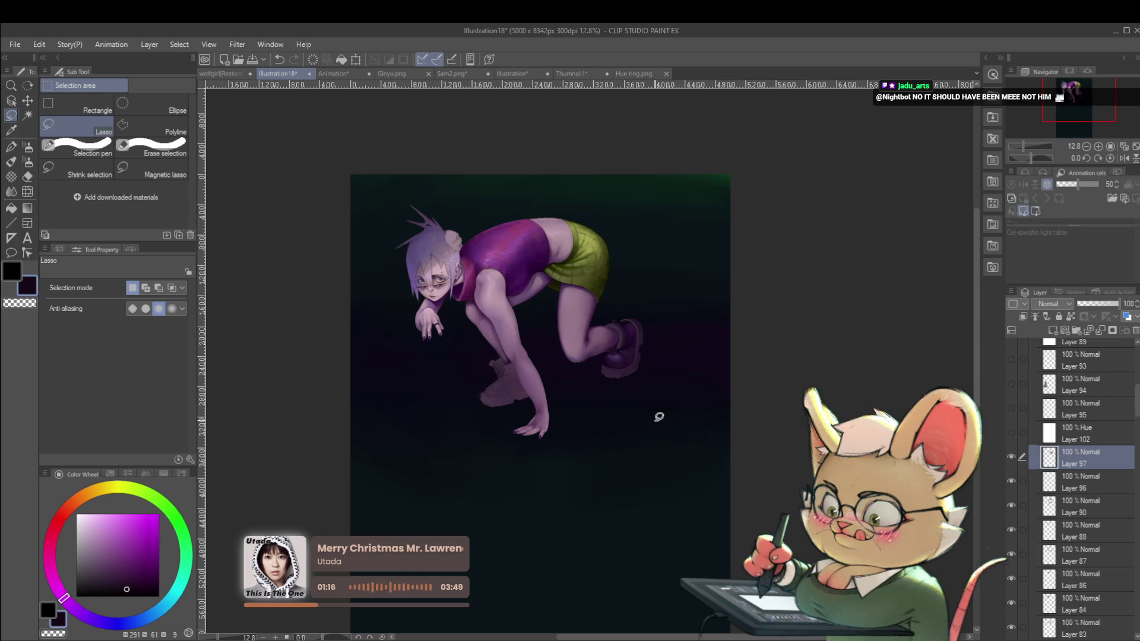
scroll(626, 336, "up", 5)
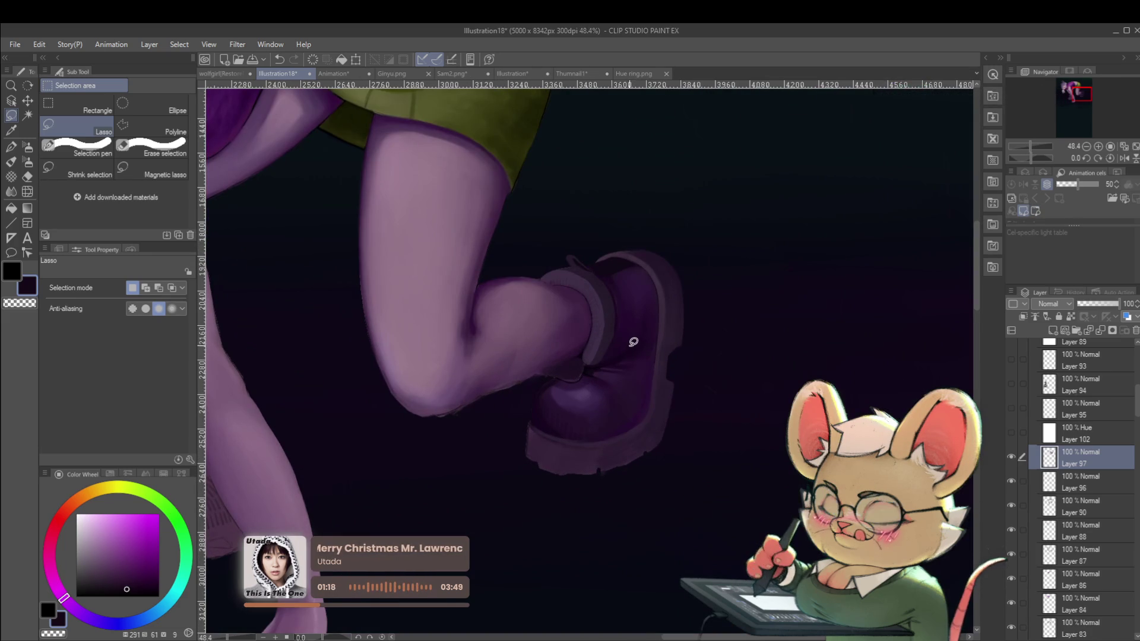
key("p")
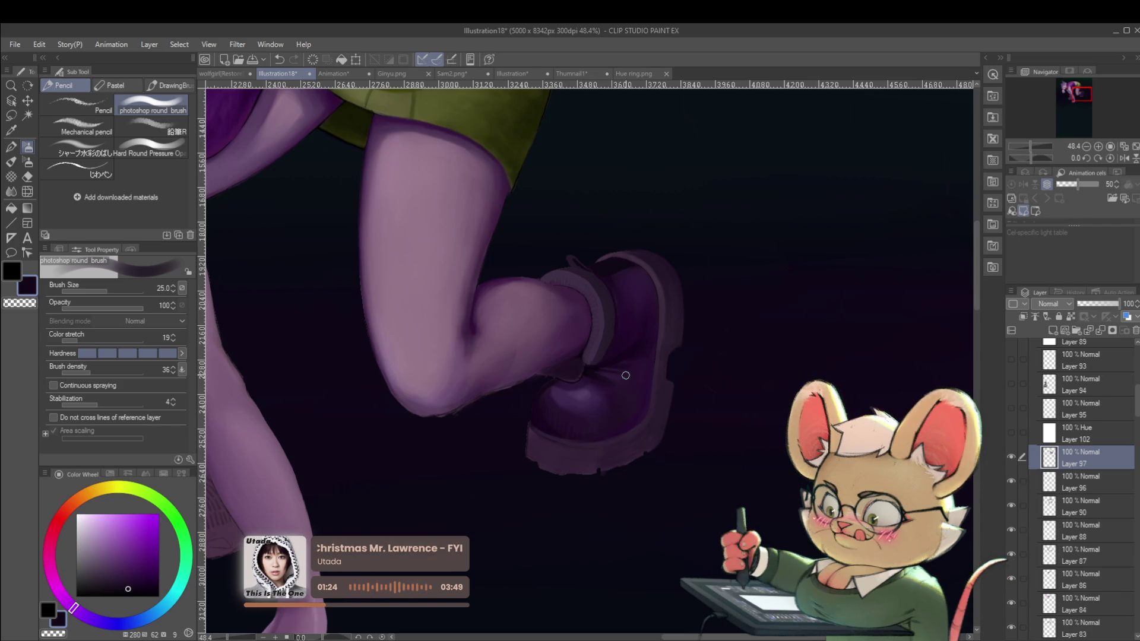
scroll(642, 381, "down", 5)
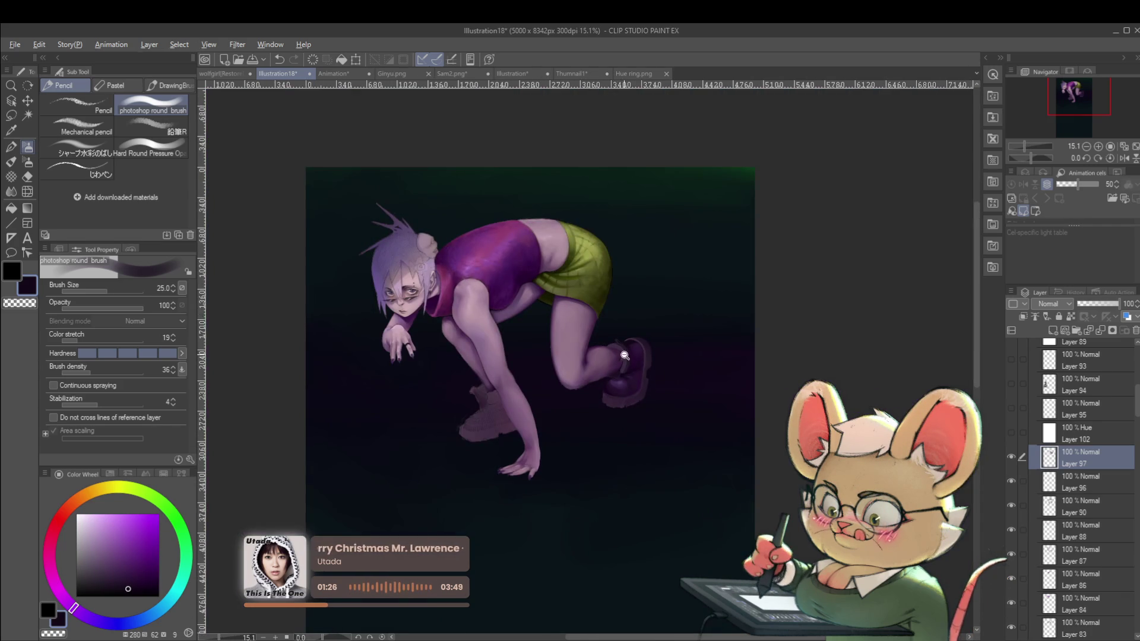
scroll(624, 355, "up", 5)
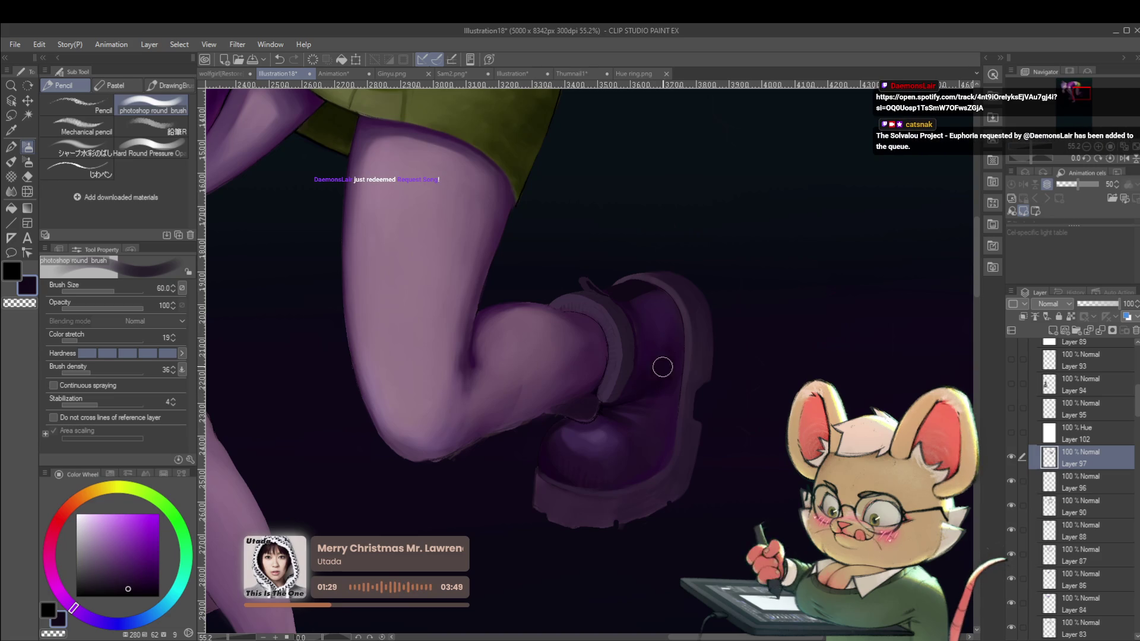
left_click(642, 337, "alt")
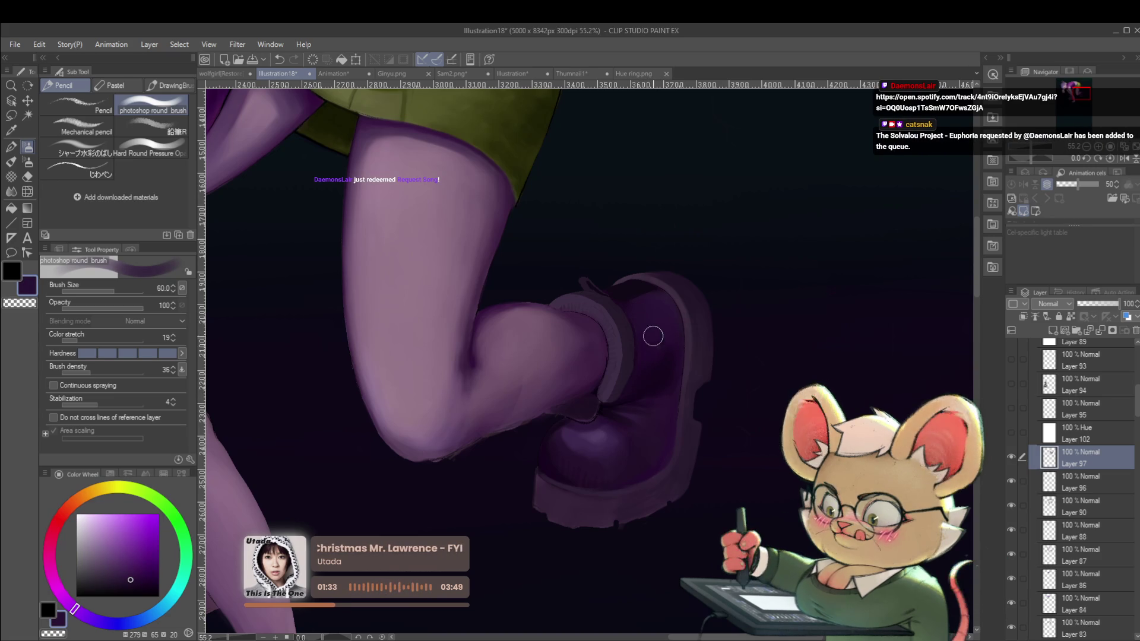
scroll(667, 361, "down", 5)
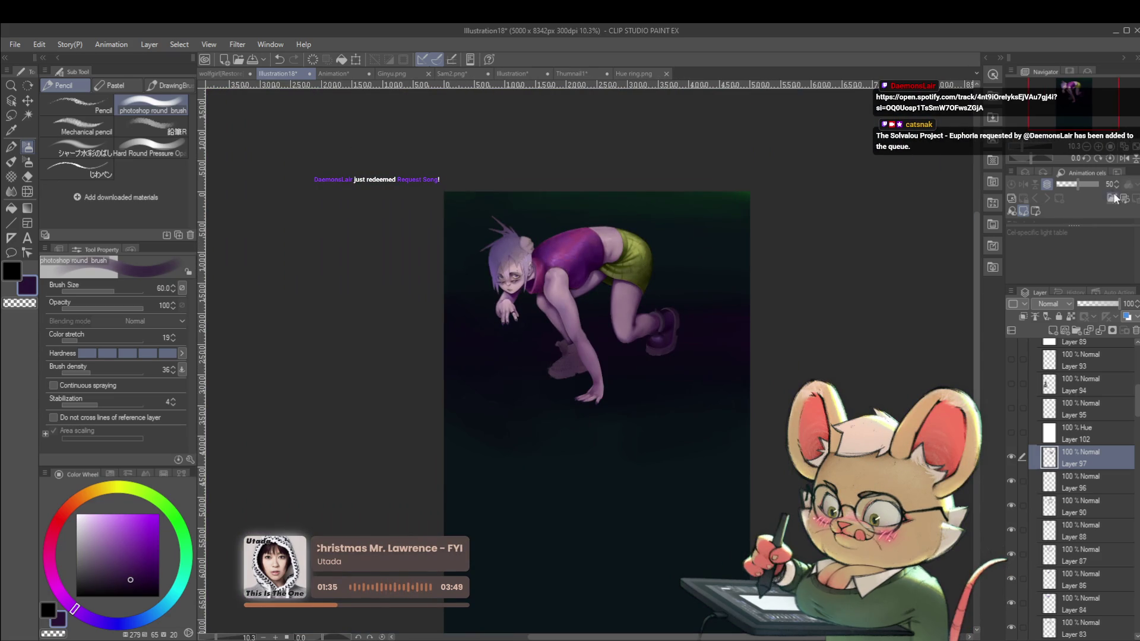
Step: Mirror and recentre the view, sample darker purples from the boot and shrink the brush to 25
left_click(1123, 159)
scroll(587, 259, "up", 1)
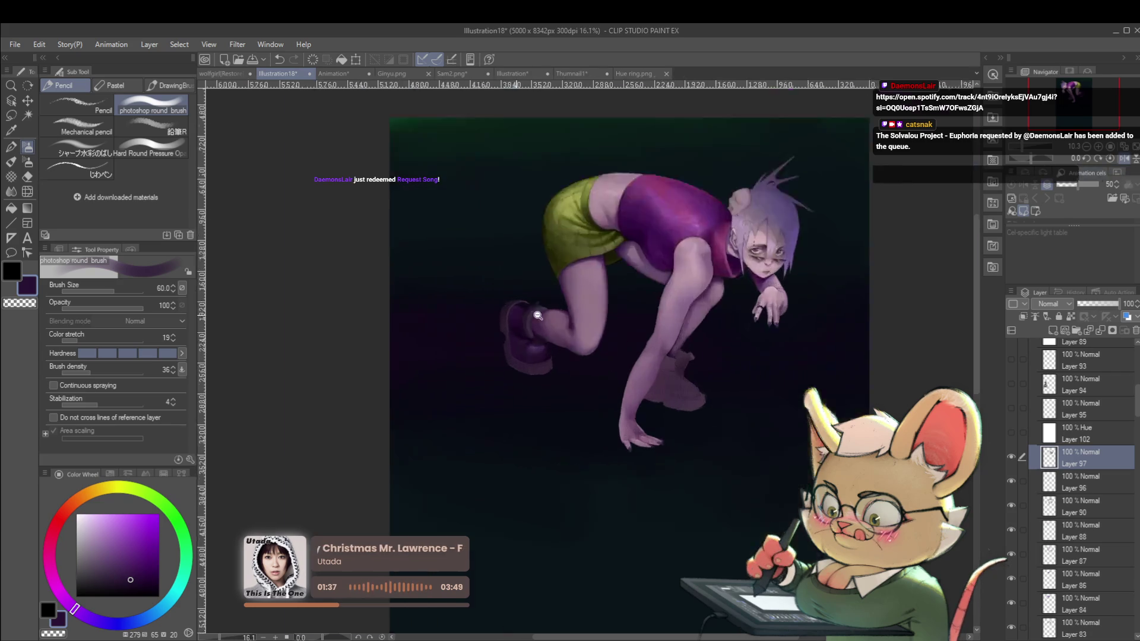
scroll(587, 259, "up", 4)
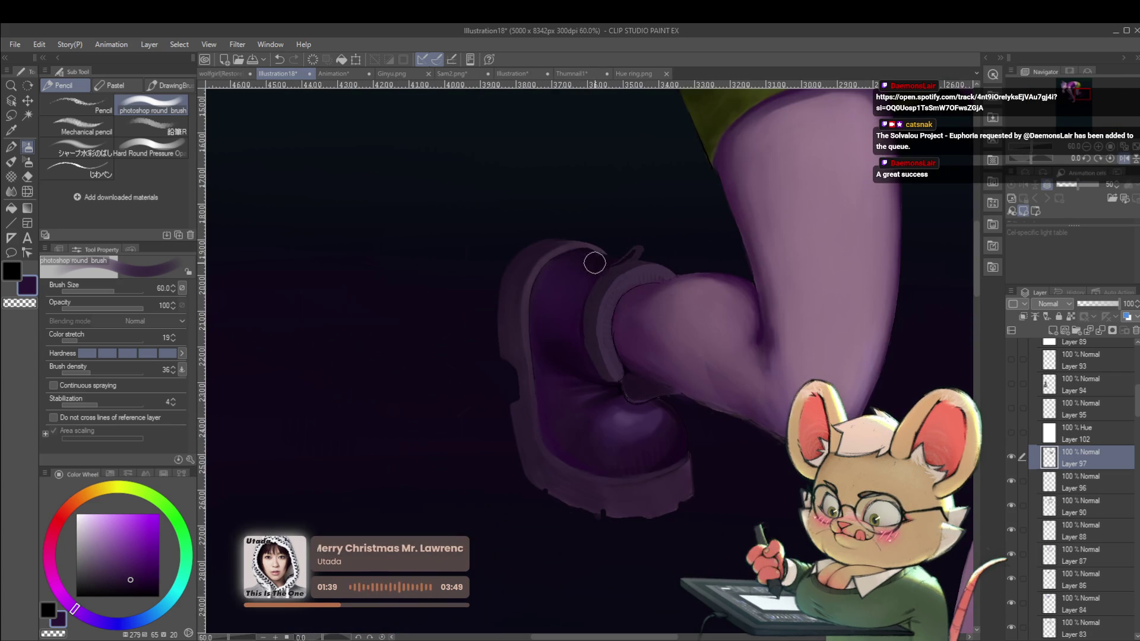
scroll(518, 285, "down", 5)
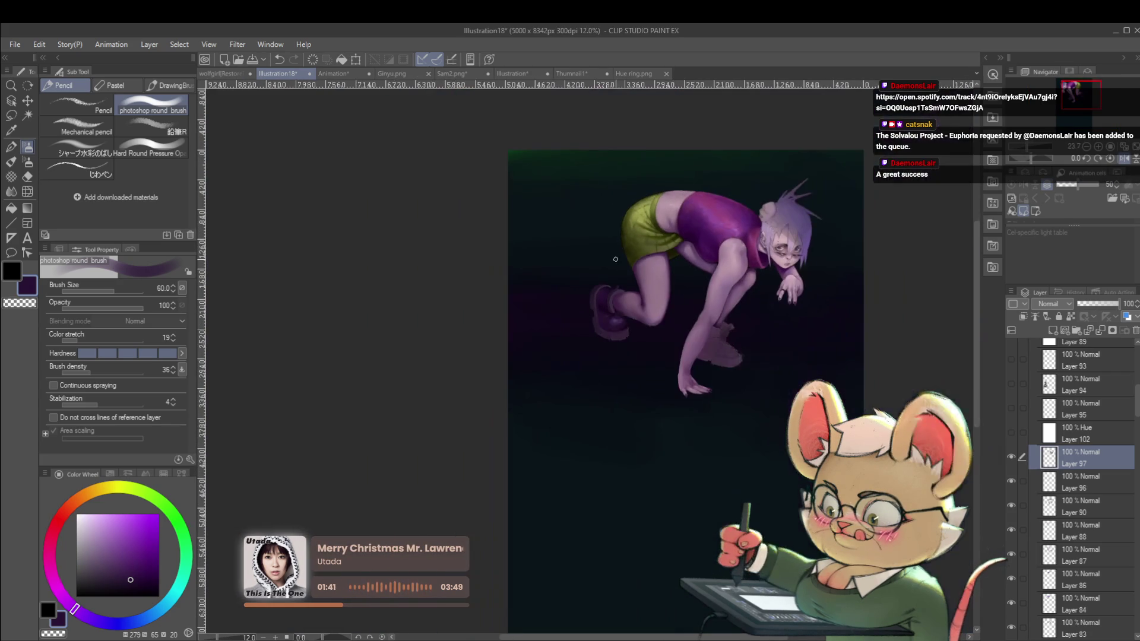
left_click_drag(826, 281, 803, 292)
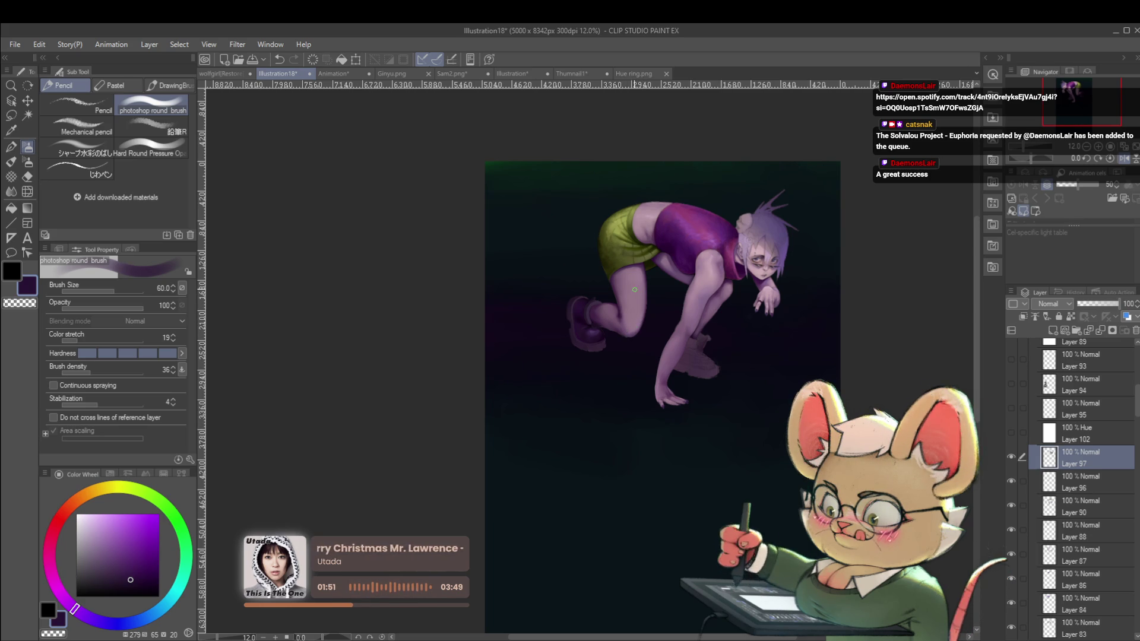
scroll(570, 312, "up", 8)
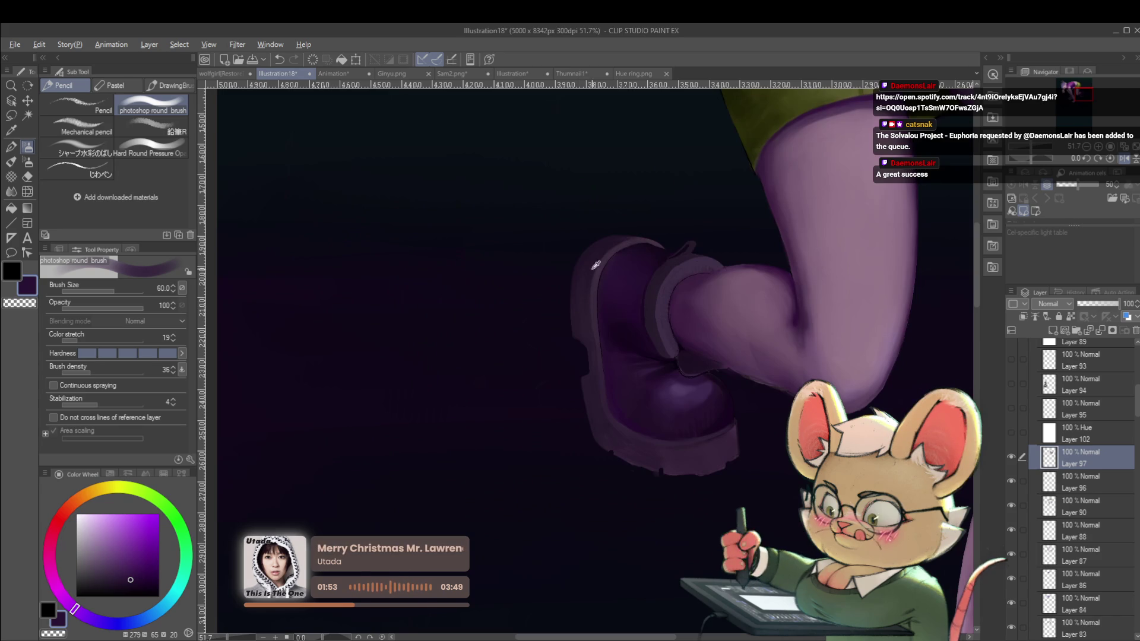
left_click(665, 314, "alt")
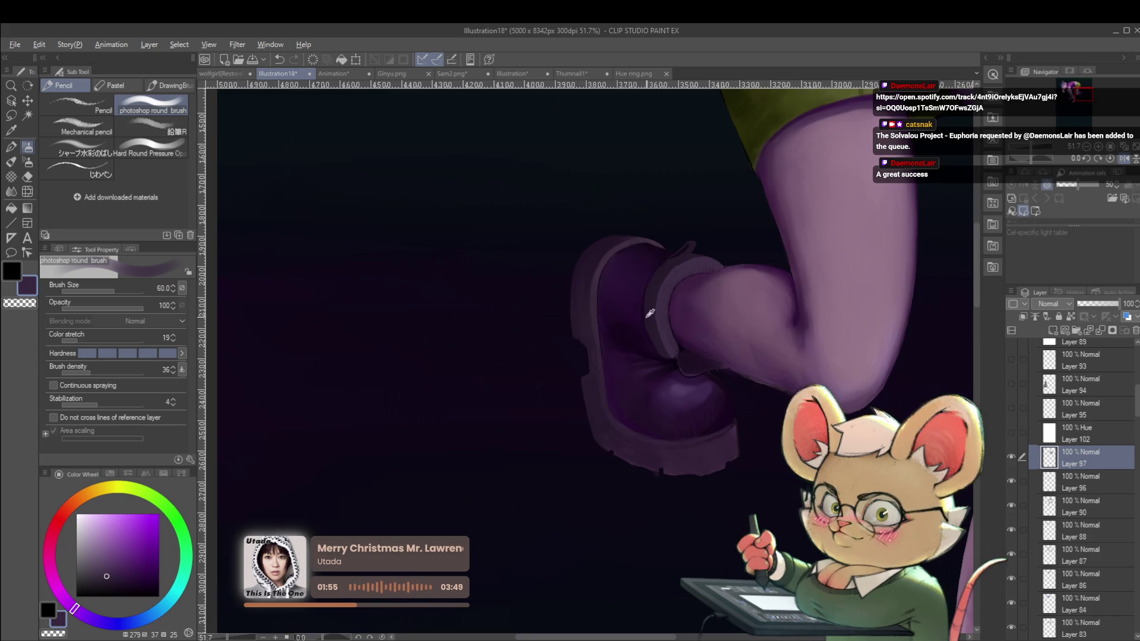
left_click(649, 308, "alt")
key("bracketleft")
key("bracketleft")
key("bracketleft")
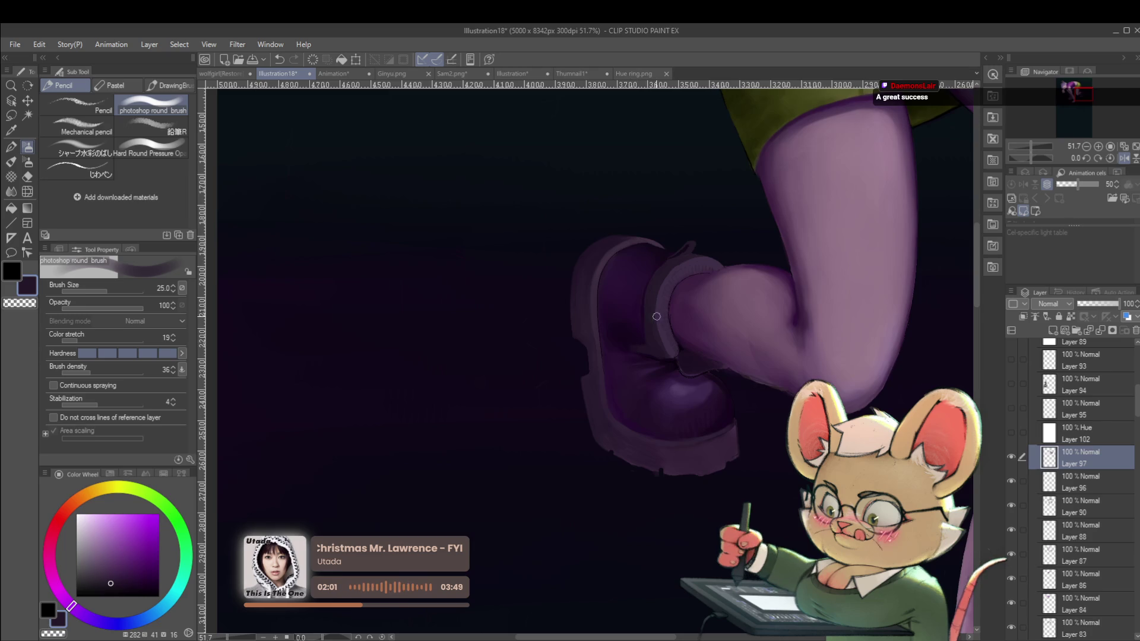
scroll(653, 308, "down", 5)
scroll(650, 332, "up", 5)
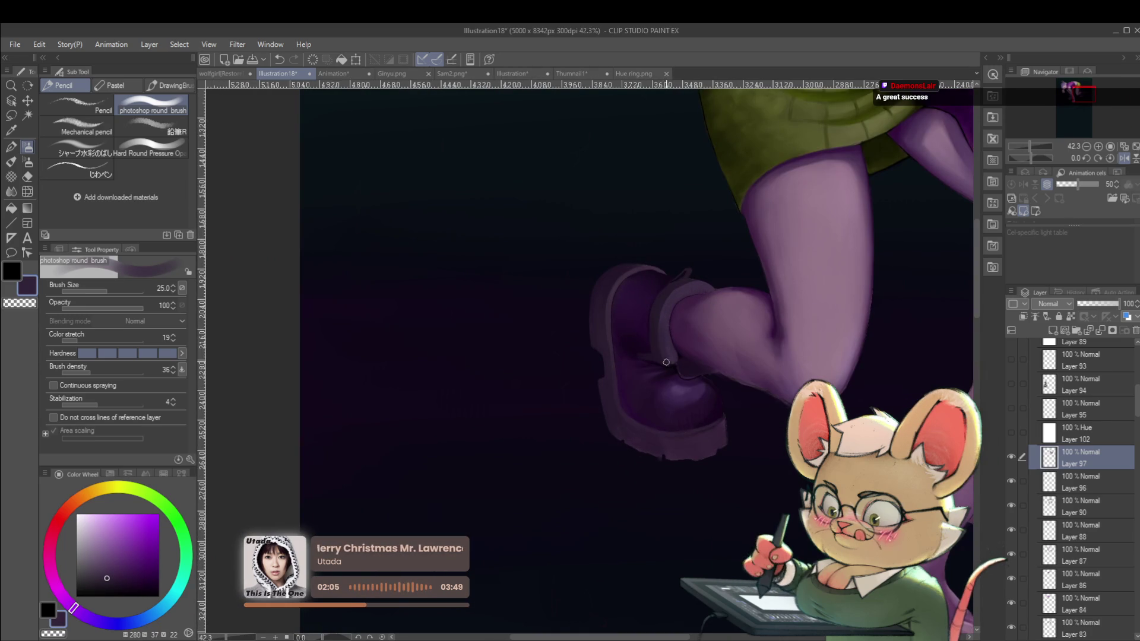
scroll(658, 297, "down", 5)
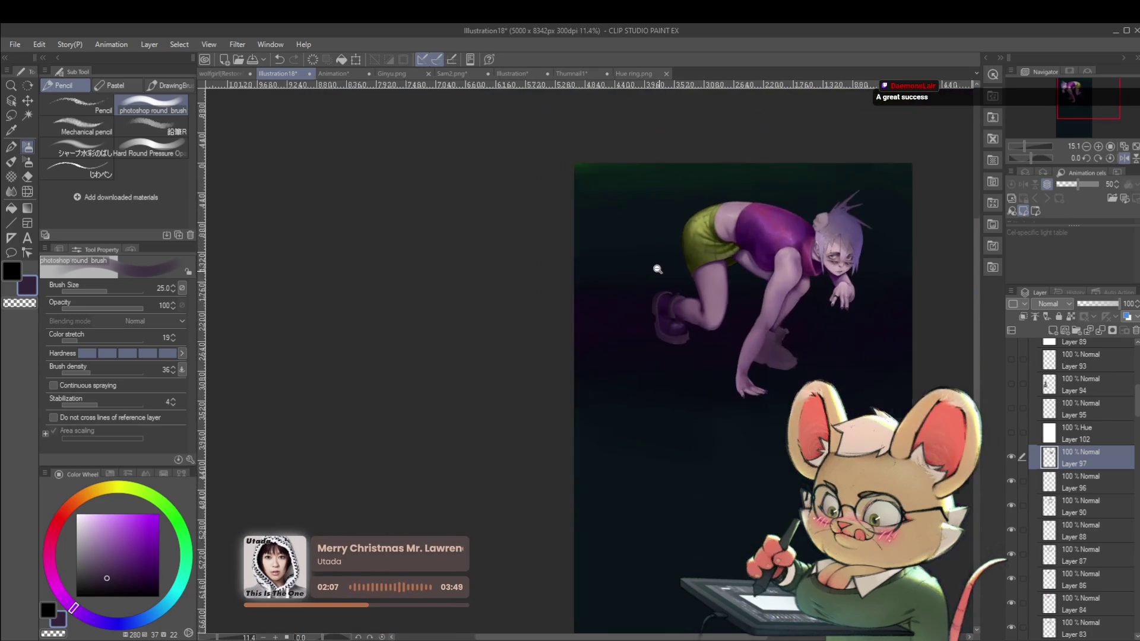
Step: Mirror the view, sample the boot's purple and pick a darker shade of it
left_click(1124, 159)
scroll(540, 299, "up", 5)
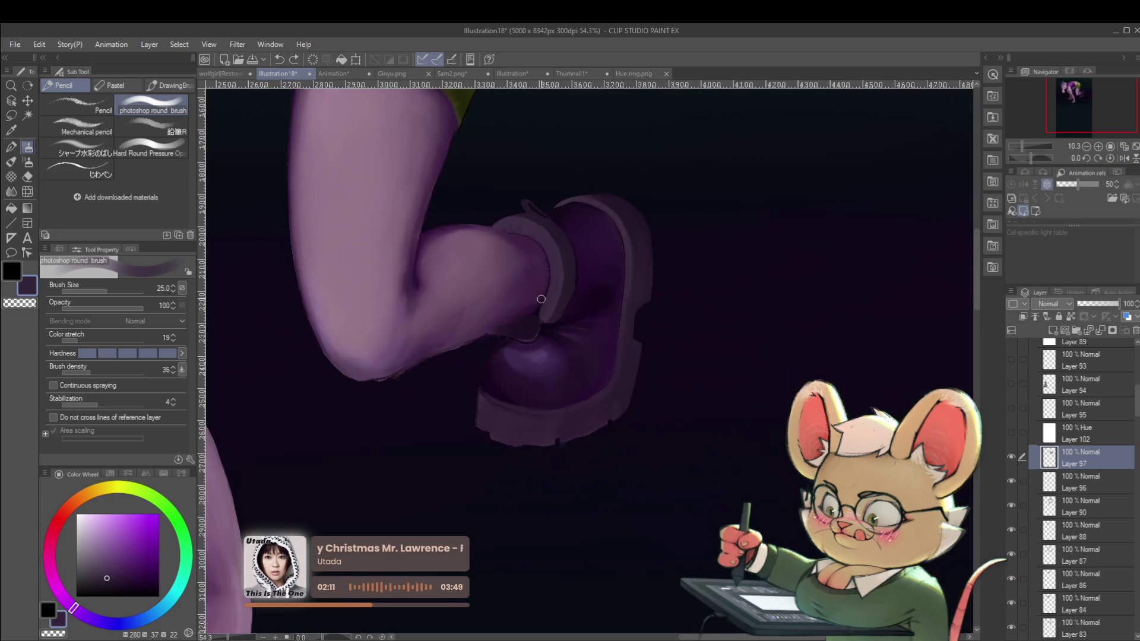
left_click(561, 304, "alt")
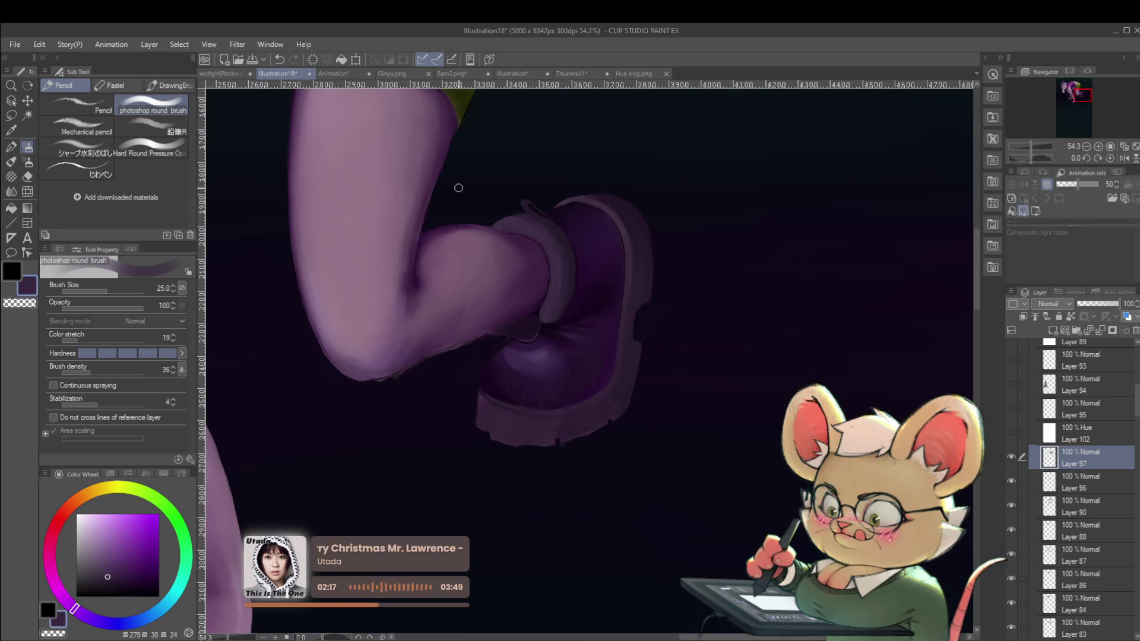
left_click(118, 580)
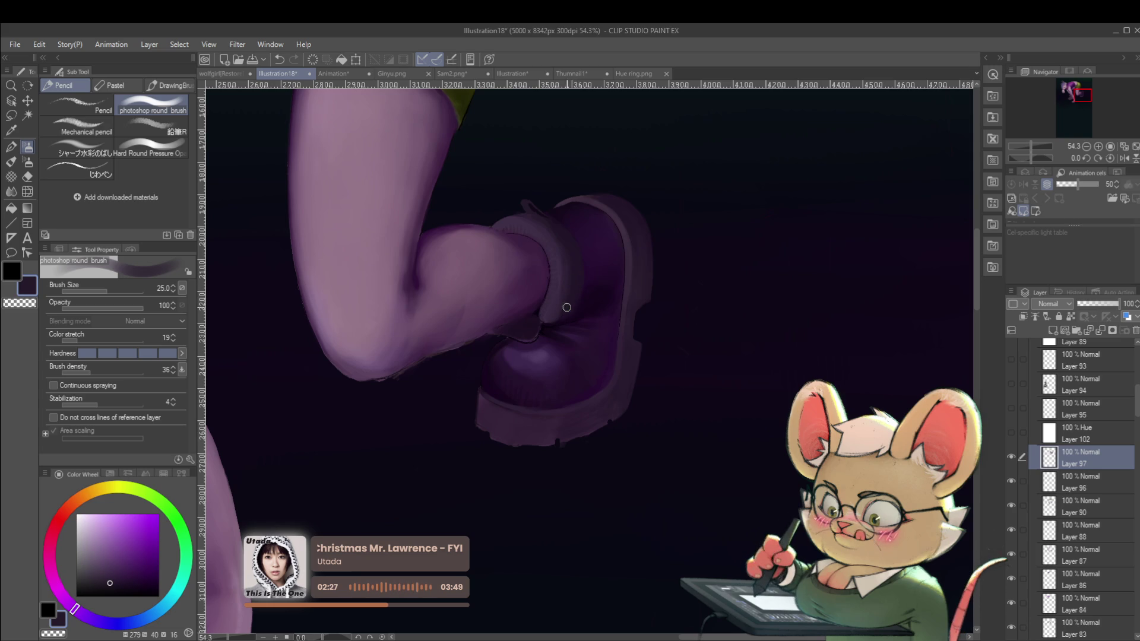
scroll(565, 309, "down", 3)
scroll(597, 216, "down", 3)
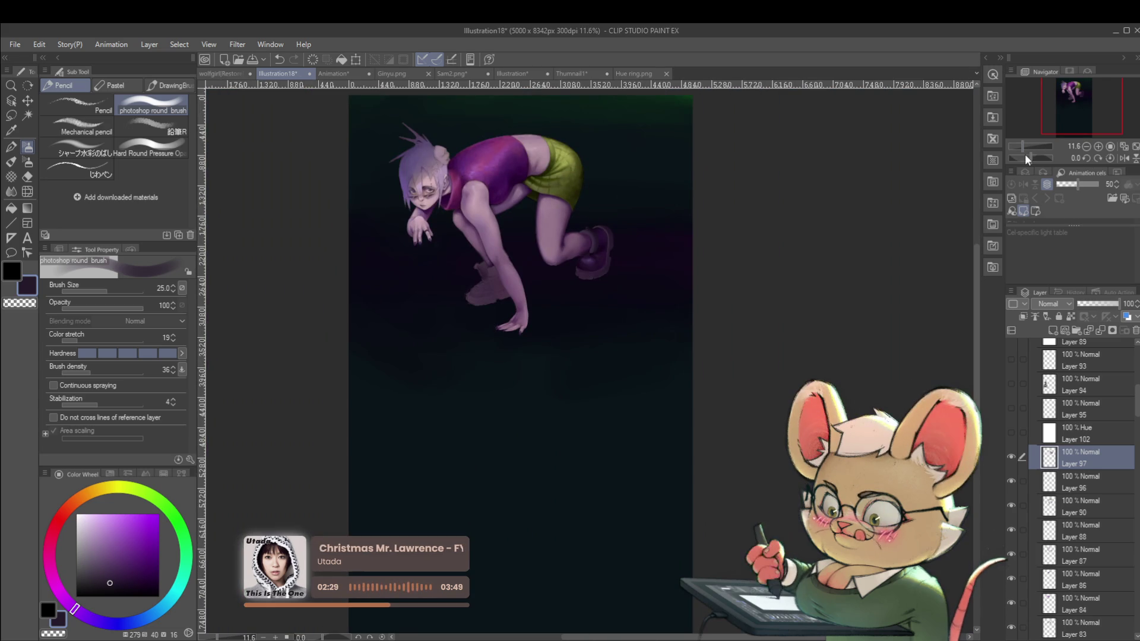
Step: Flip the view to check the figure and sample another purple from the boot
left_click(1124, 159)
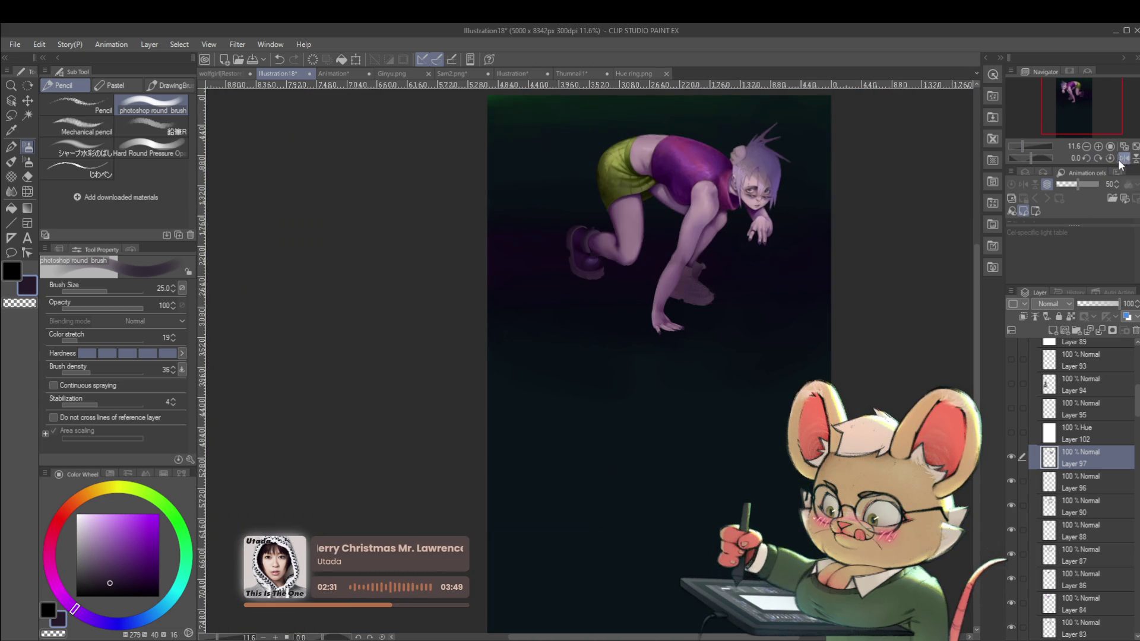
scroll(578, 234, "up", 4)
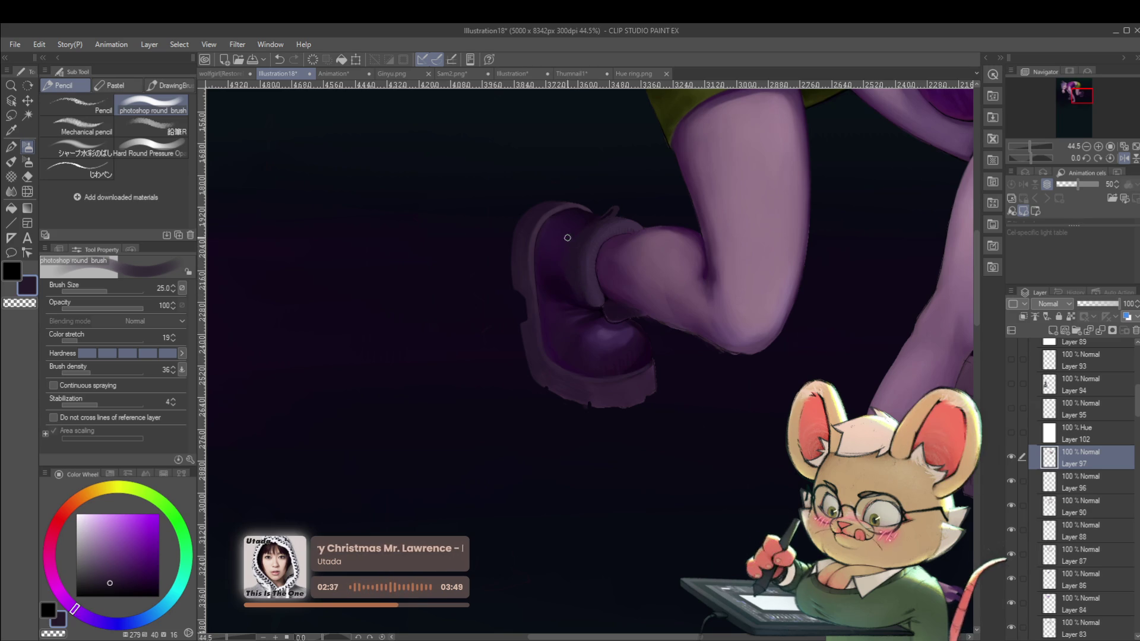
left_click(594, 245, "alt")
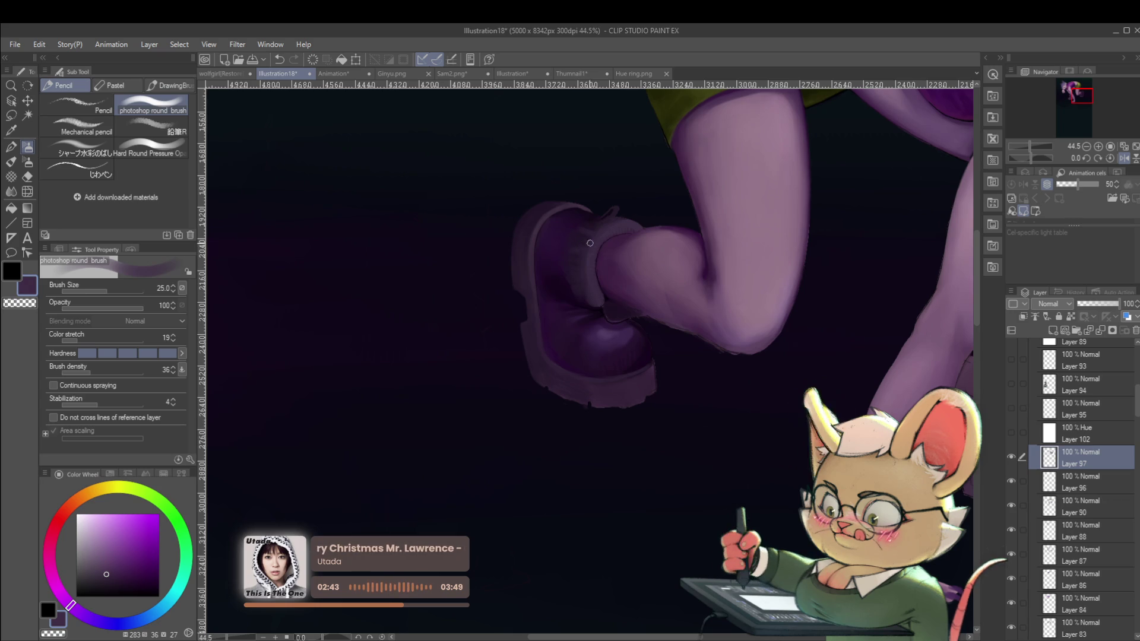
left_click_drag(618, 210, 588, 191)
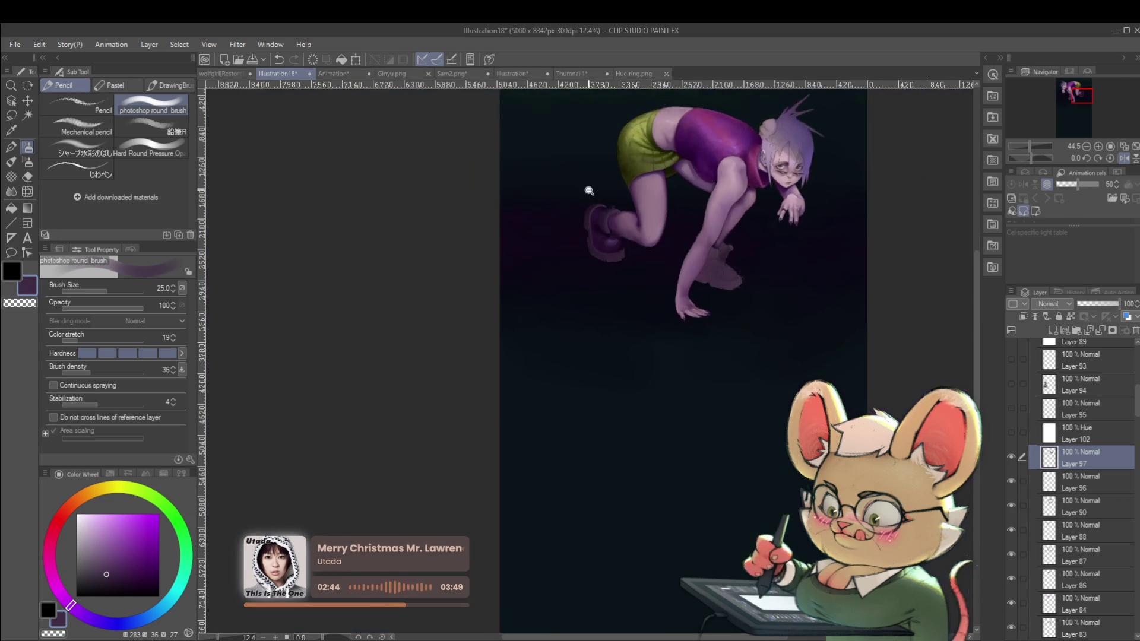
left_click(1123, 159)
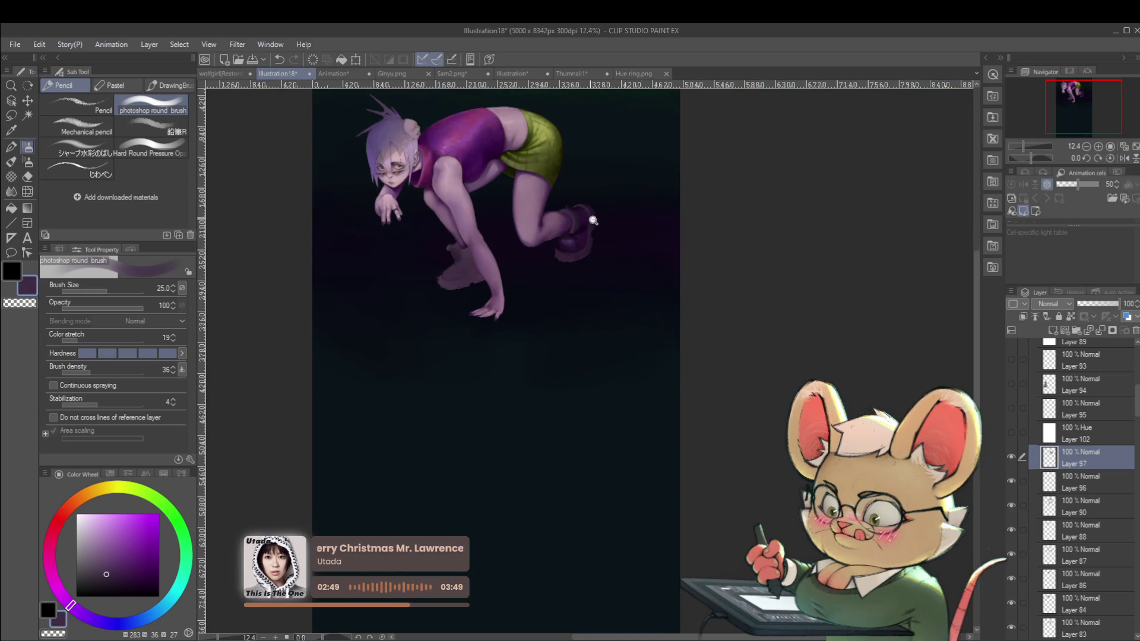
left_click_drag(593, 221, 620, 223)
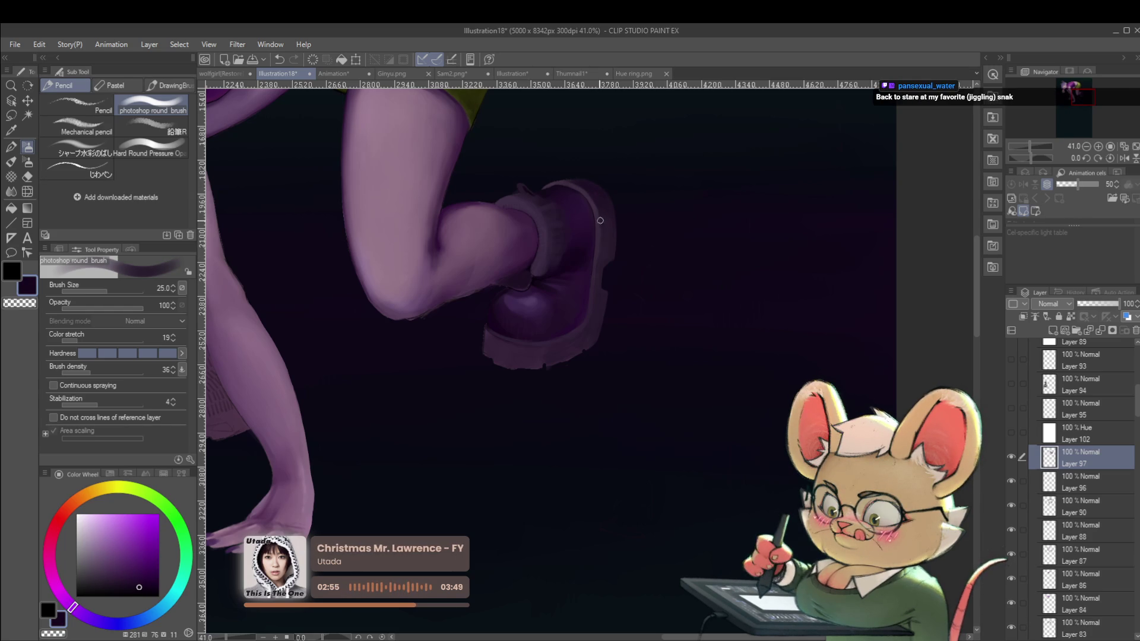
left_click(1110, 147)
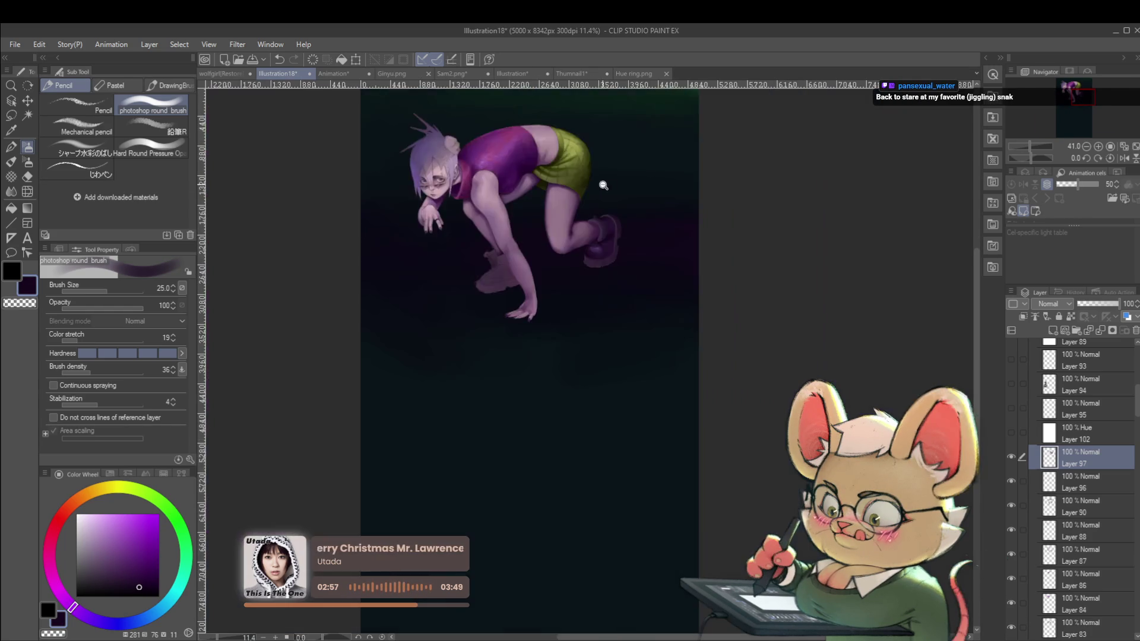
Step: Paint along the boot's left edge with a sampled edge purple, then unmirror the view
left_click(1123, 159)
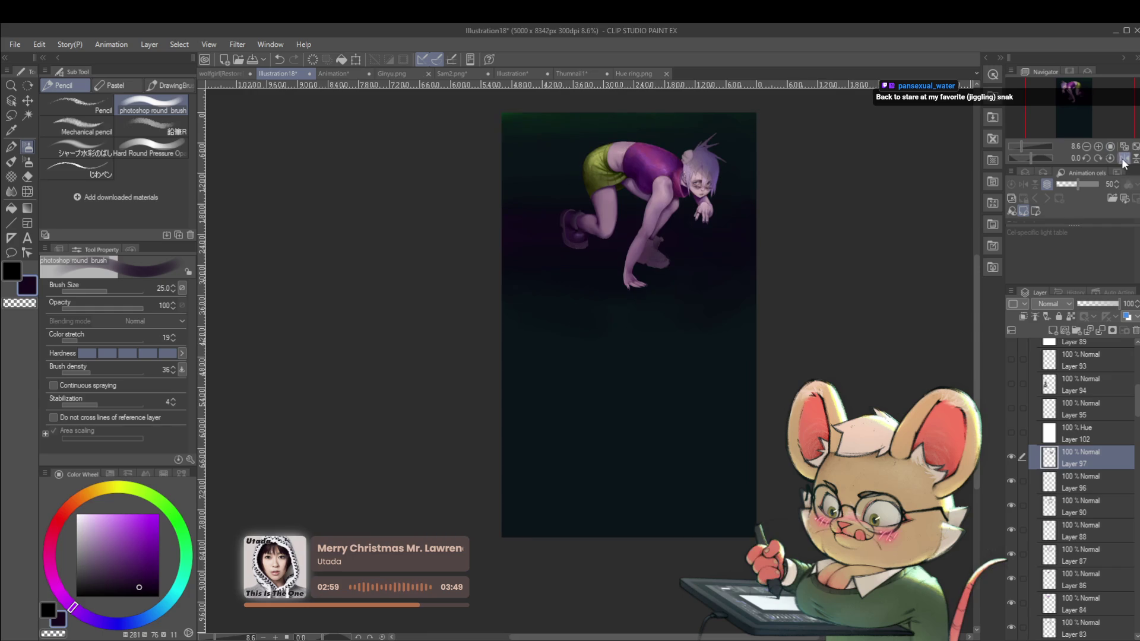
scroll(561, 228, "up", 5)
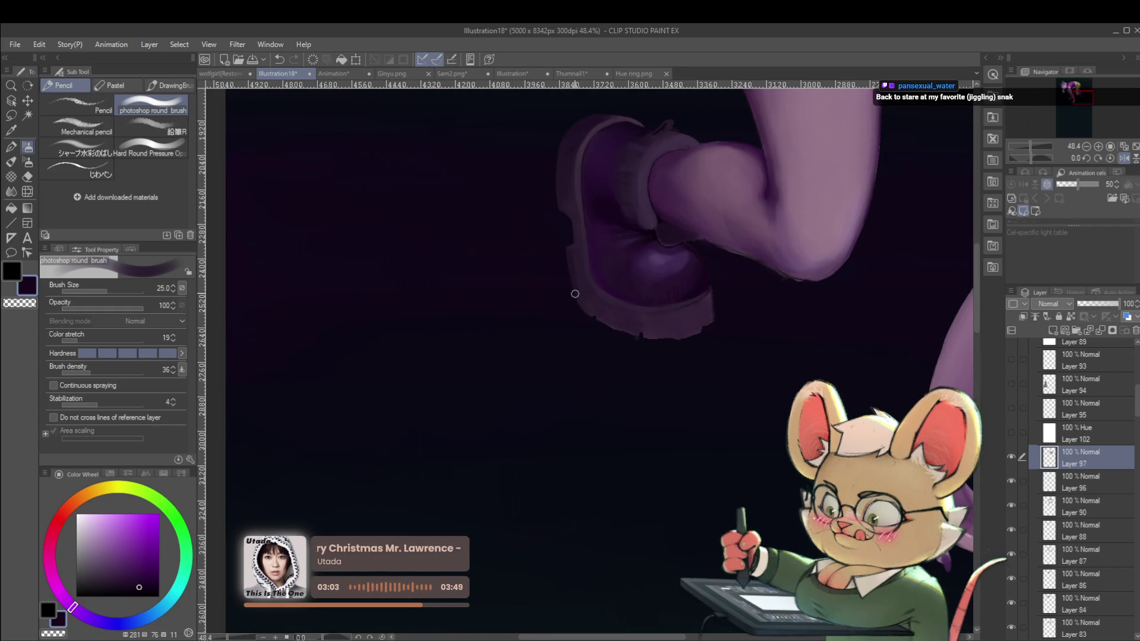
left_click(571, 274, "alt")
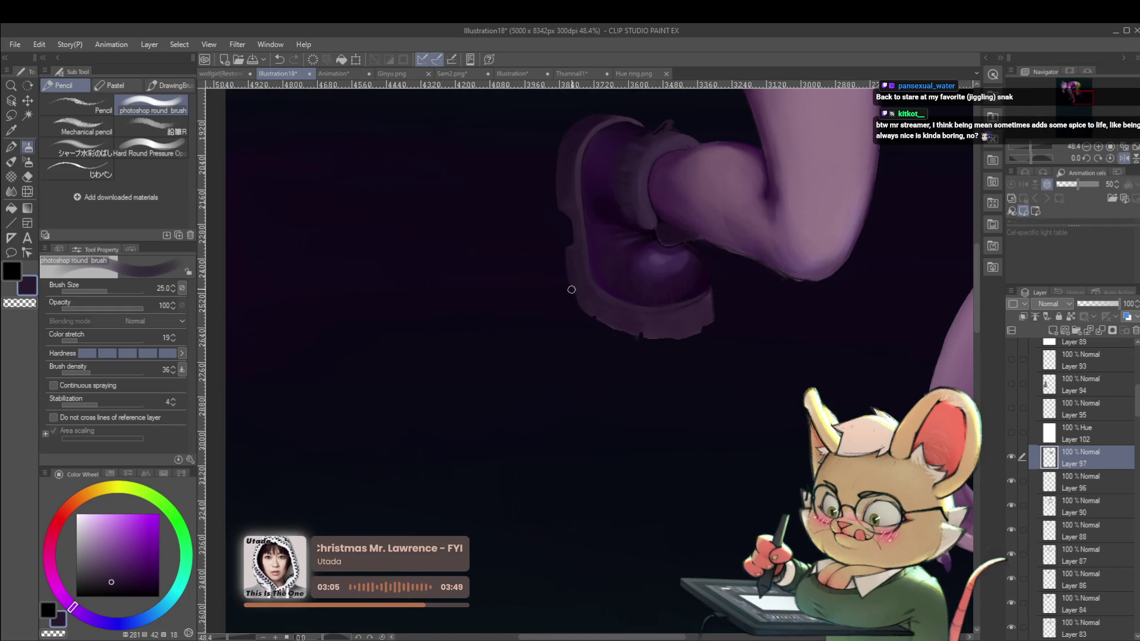
left_click_drag(571, 276, 584, 306)
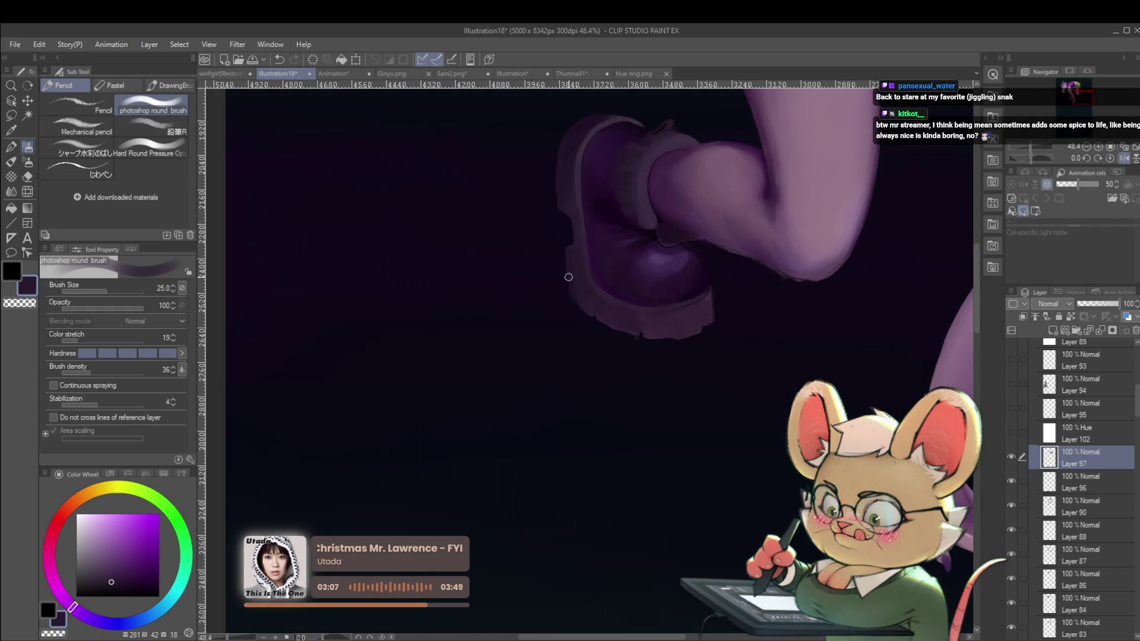
scroll(605, 300, "down", 3)
scroll(611, 199, "down", 2)
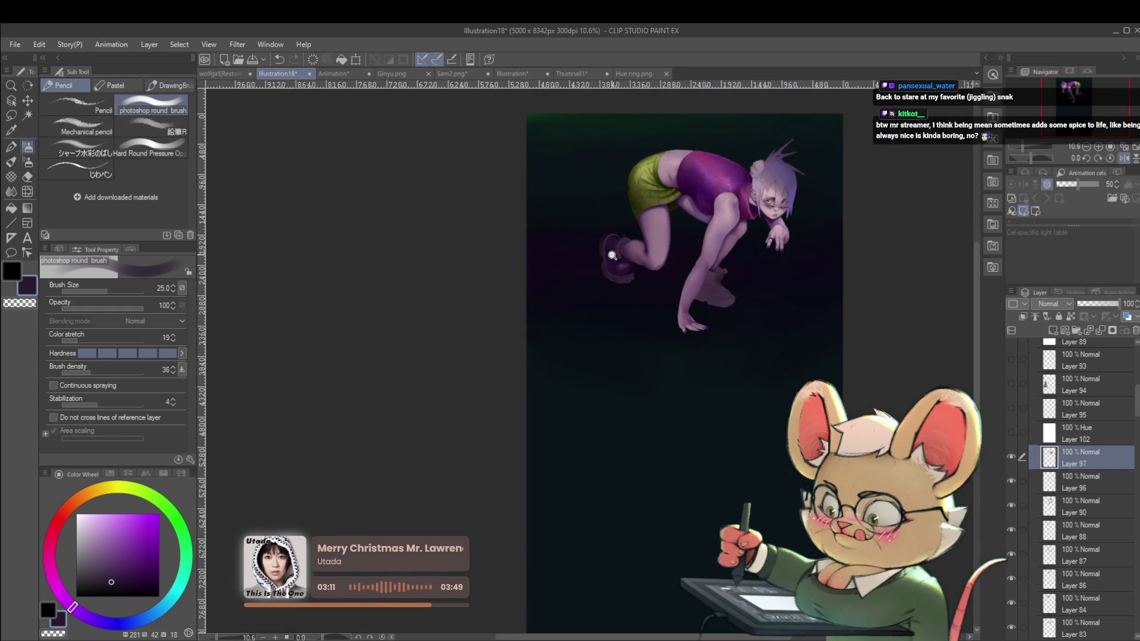
scroll(612, 255, "up", 4)
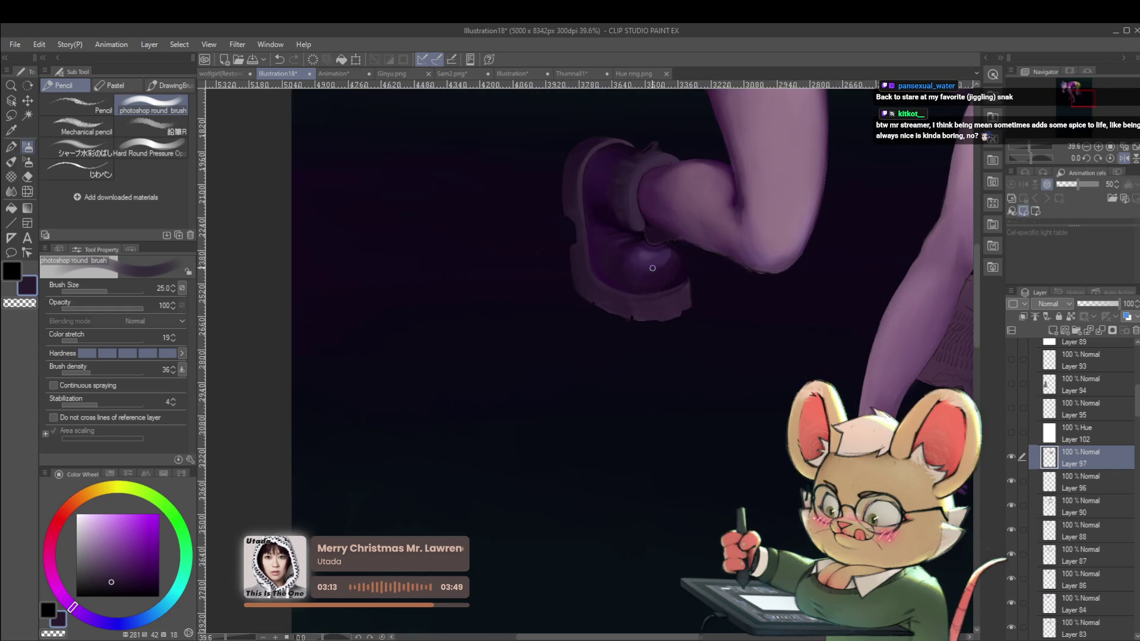
left_click(644, 257, "alt")
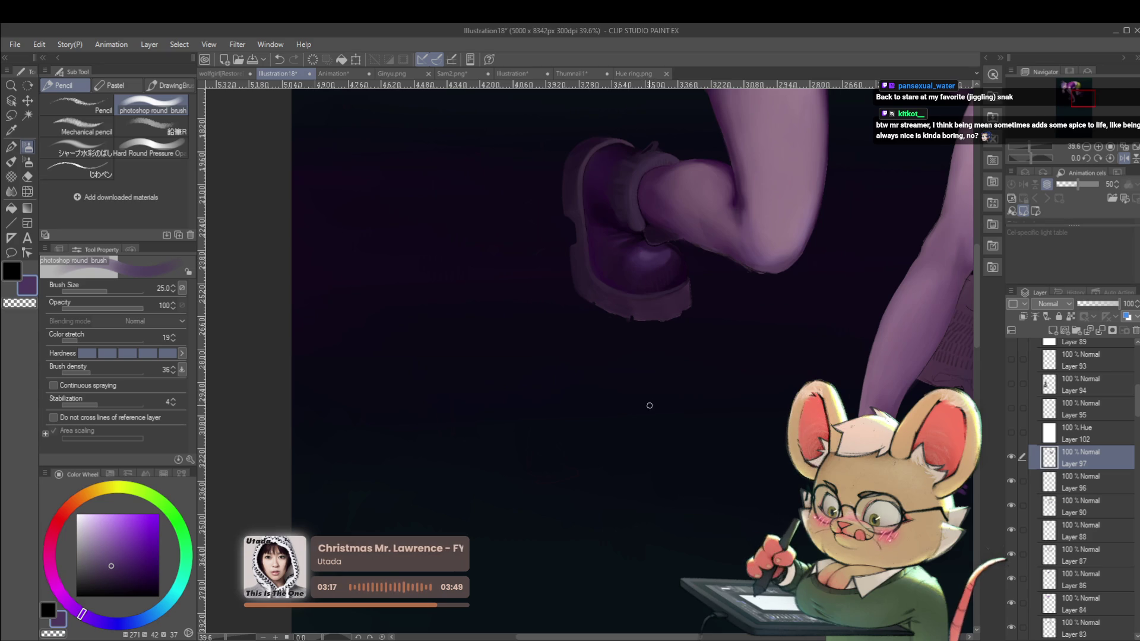
left_click_drag(652, 403, 690, 438)
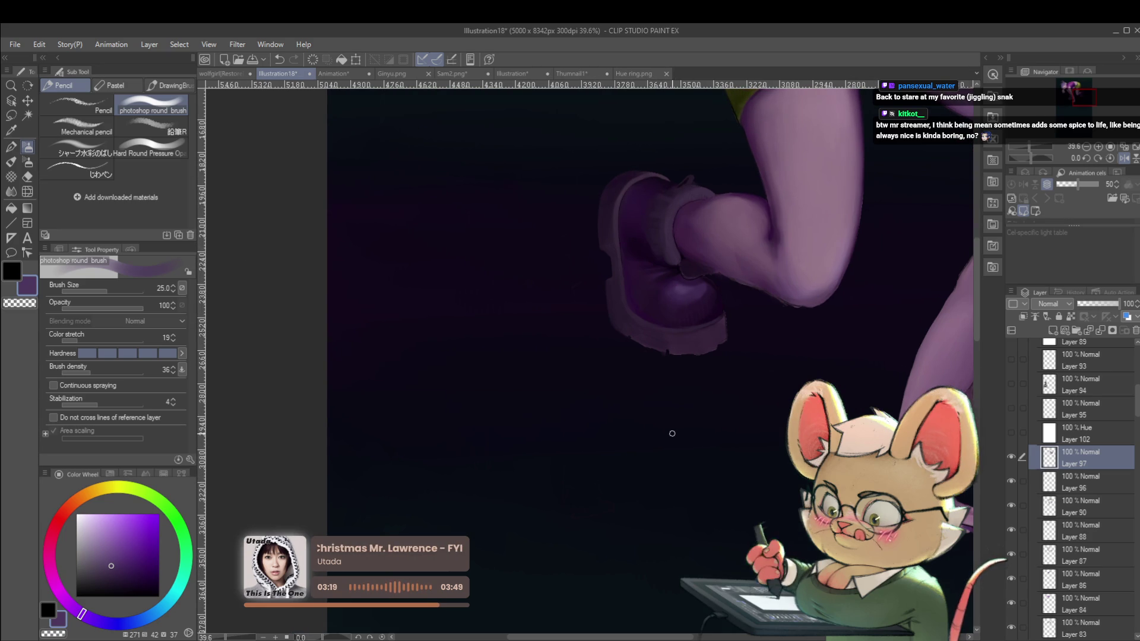
left_click(1122, 159)
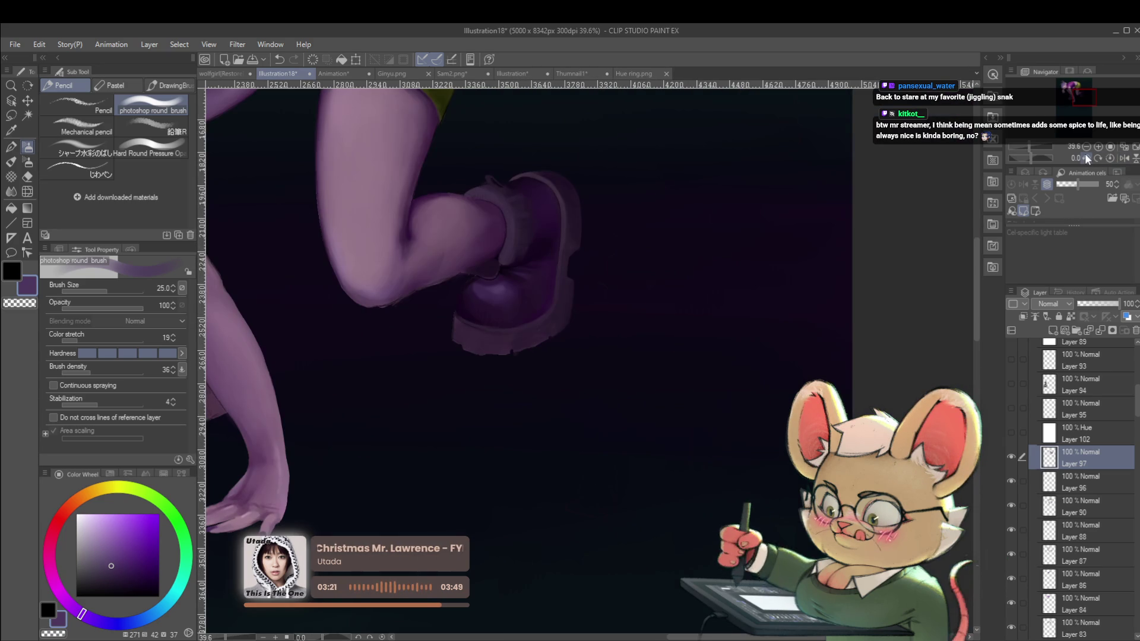
Step: Check the boot mirrored, flip it back, and raise the brush size from 10 to 15
scroll(513, 274, "up", 3)
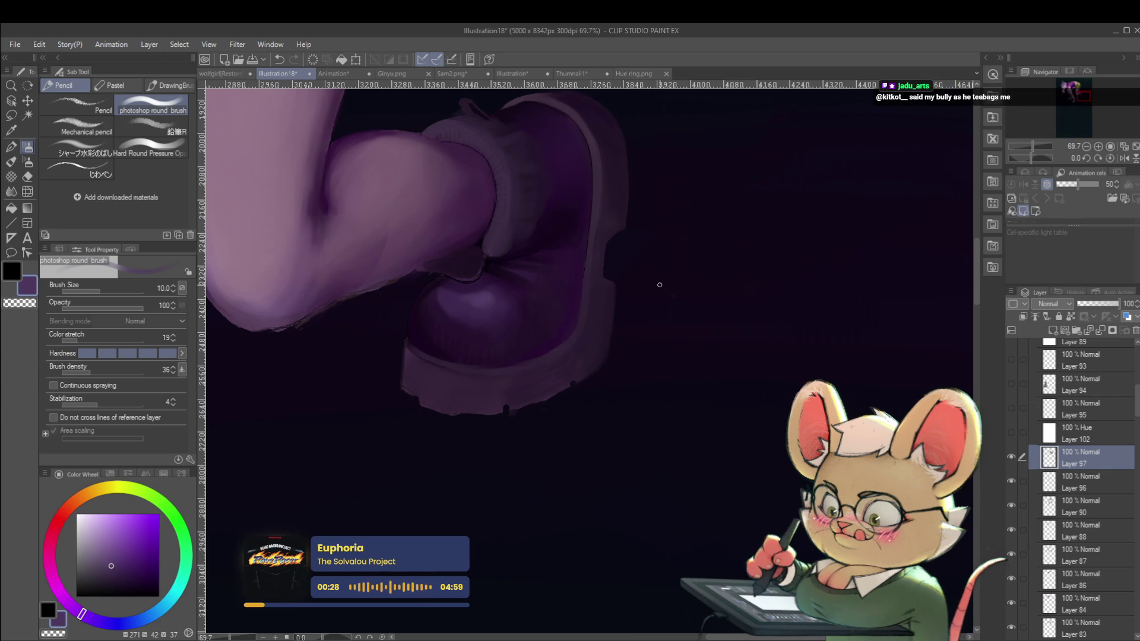
left_click(1122, 159)
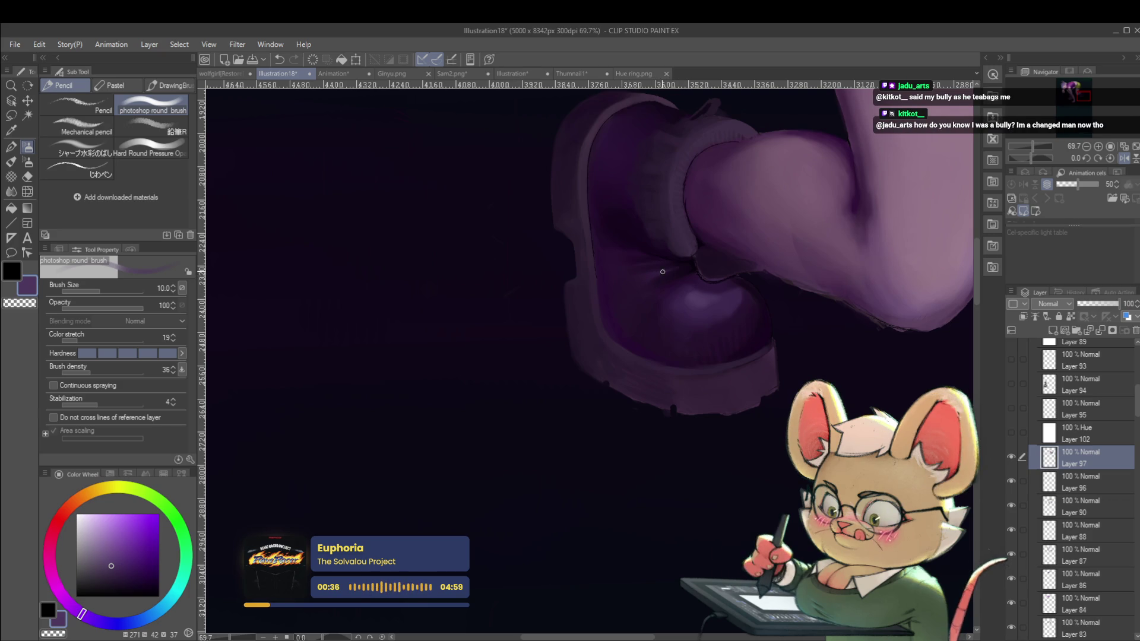
left_click(1124, 158)
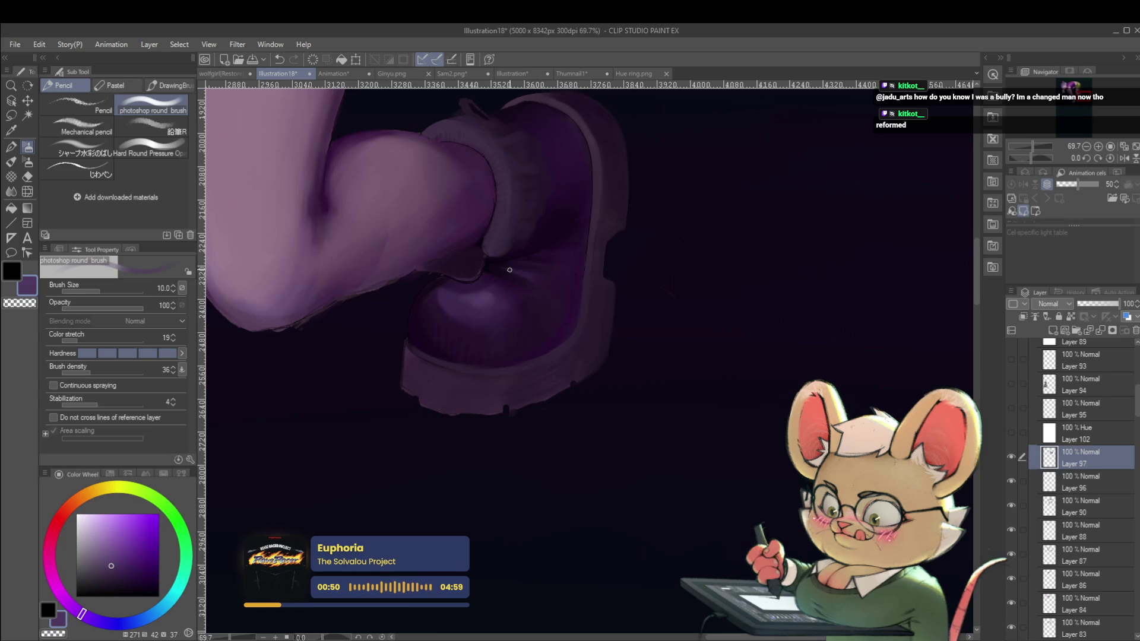
key("bracketright")
key("bracketright")
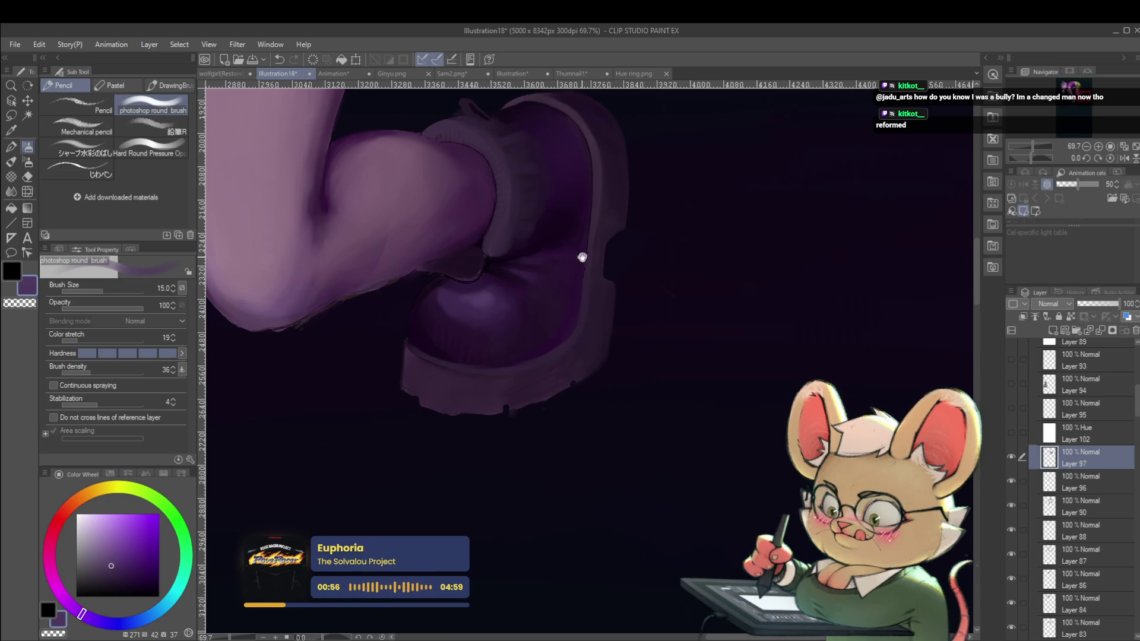
scroll(581, 257, "down", 3)
scroll(540, 238, "down", 3)
scroll(535, 213, "down", 3)
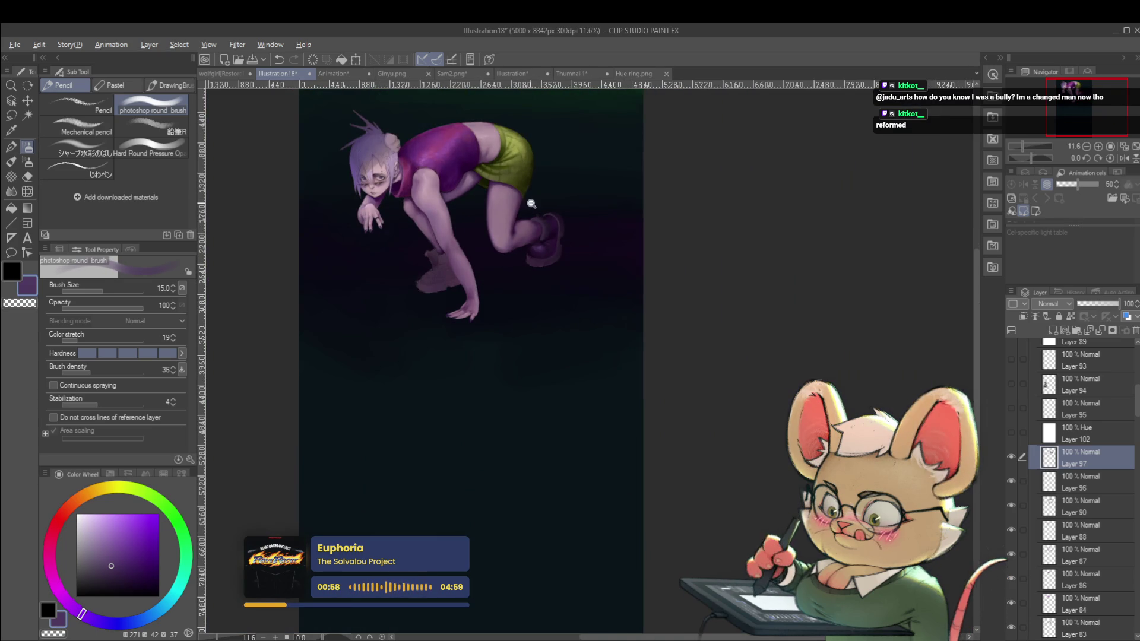
Step: Mirror the canvas and frame the figure around the back shoe
scroll(531, 203, "up", 4)
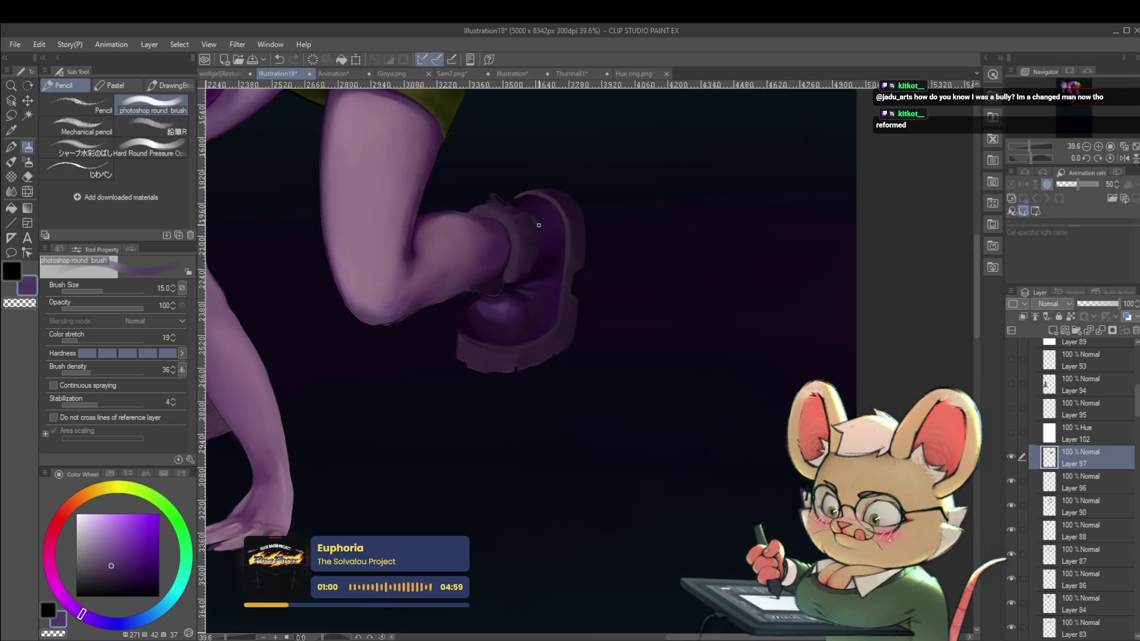
scroll(562, 223, "down", 3)
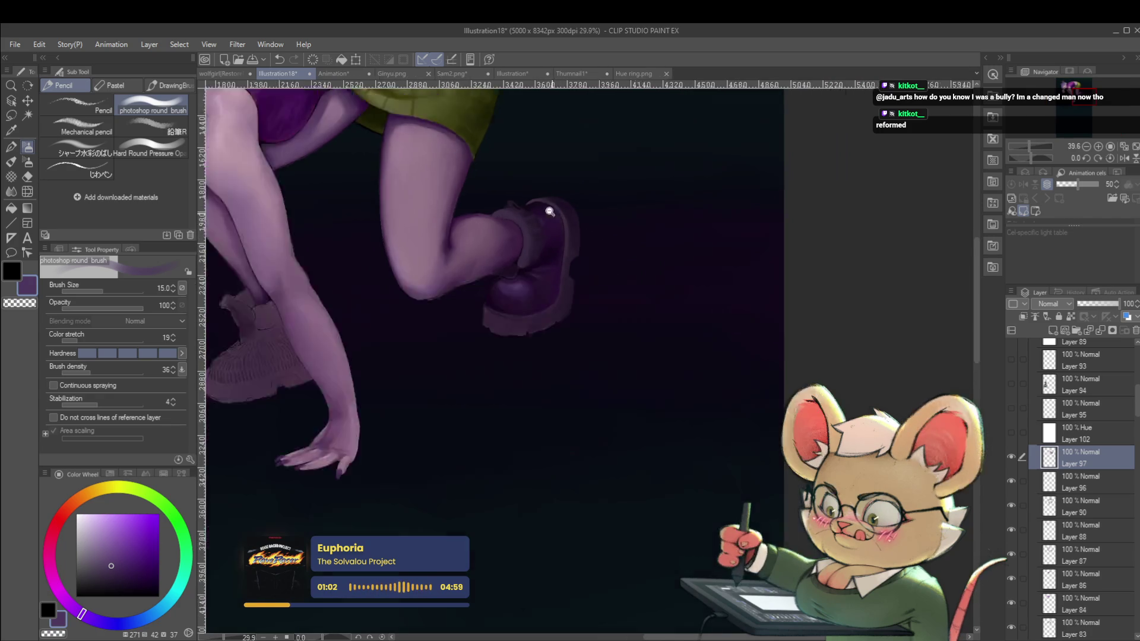
left_click(1123, 159)
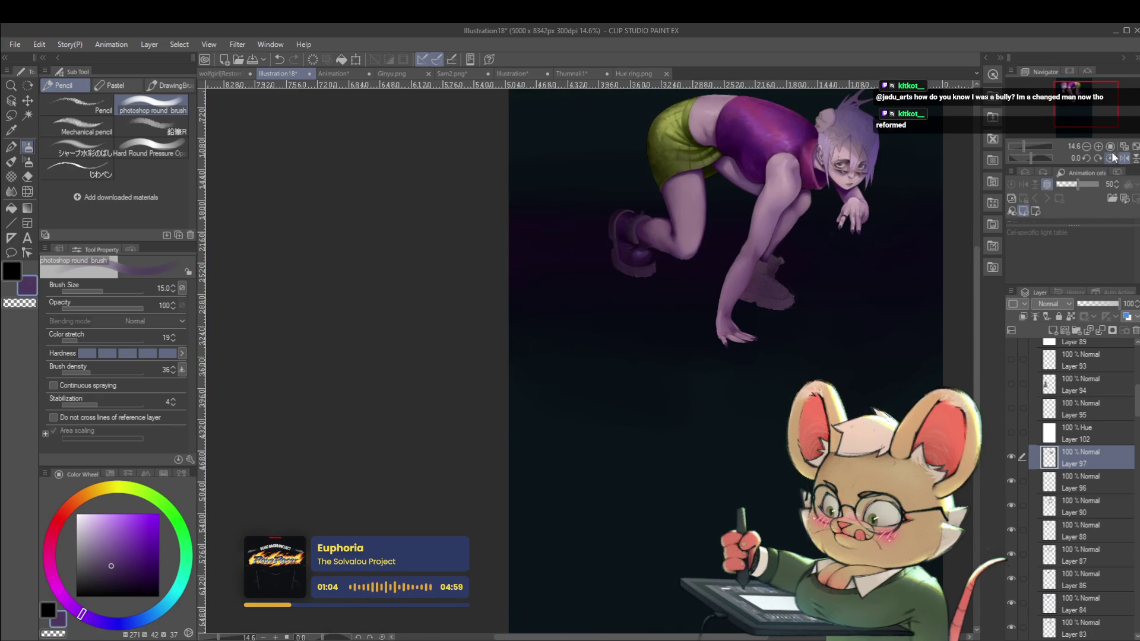
left_click_drag(719, 208, 760, 225)
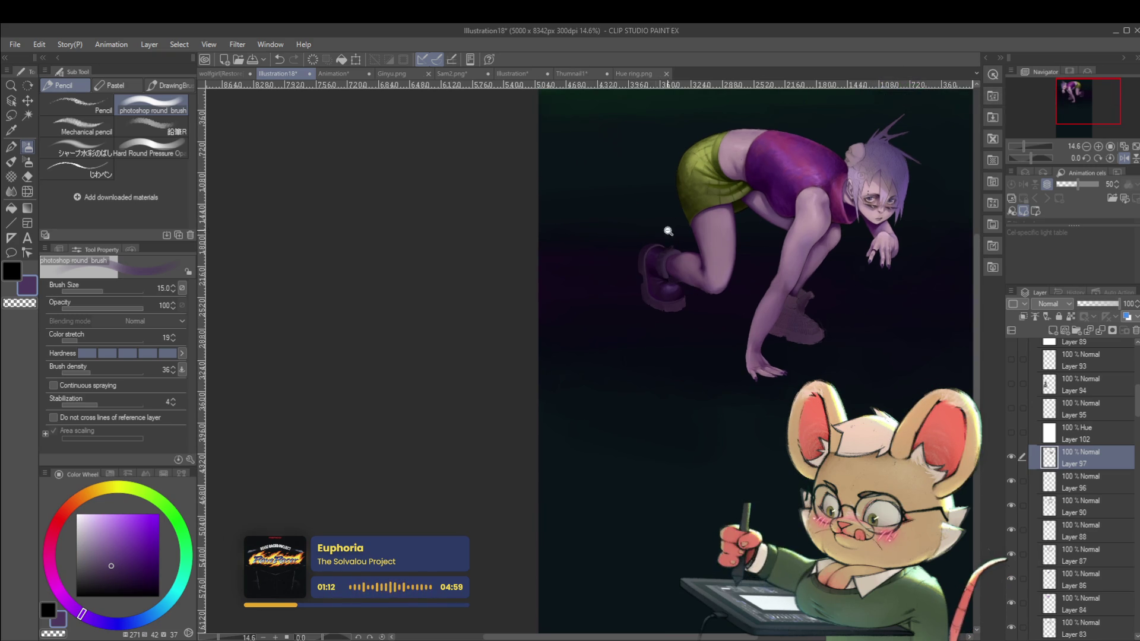
Step: Sample a darker purple from the shoe and adjust the brush to size 12
scroll(668, 231, "up", 5)
scroll(617, 244, "up", 2)
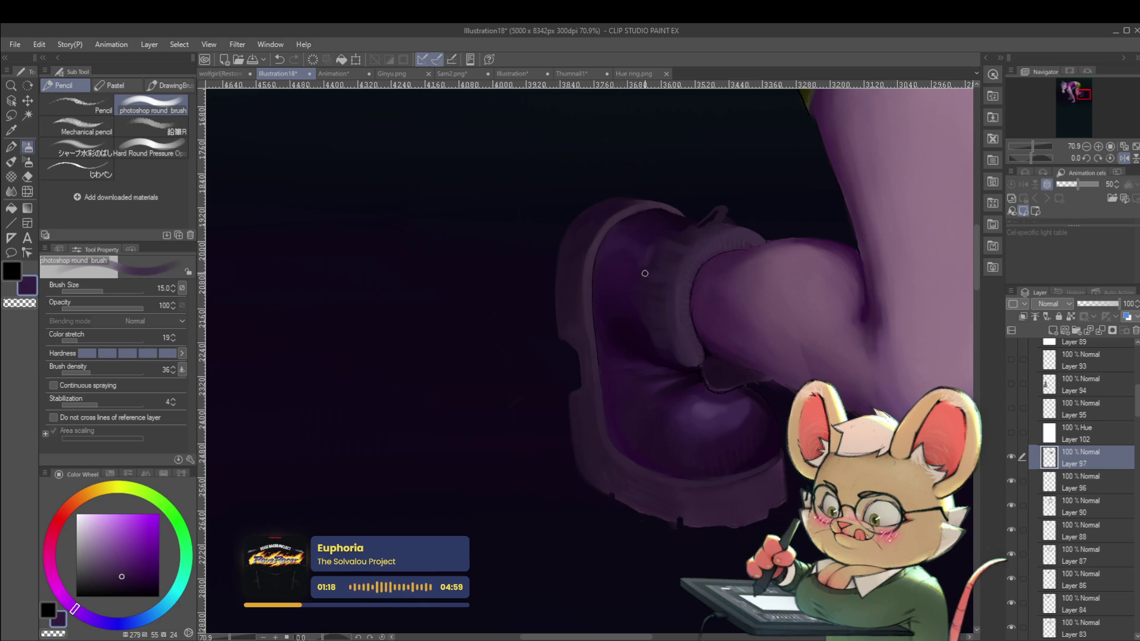
scroll(650, 272, "down", 4)
scroll(652, 320, "up", 3)
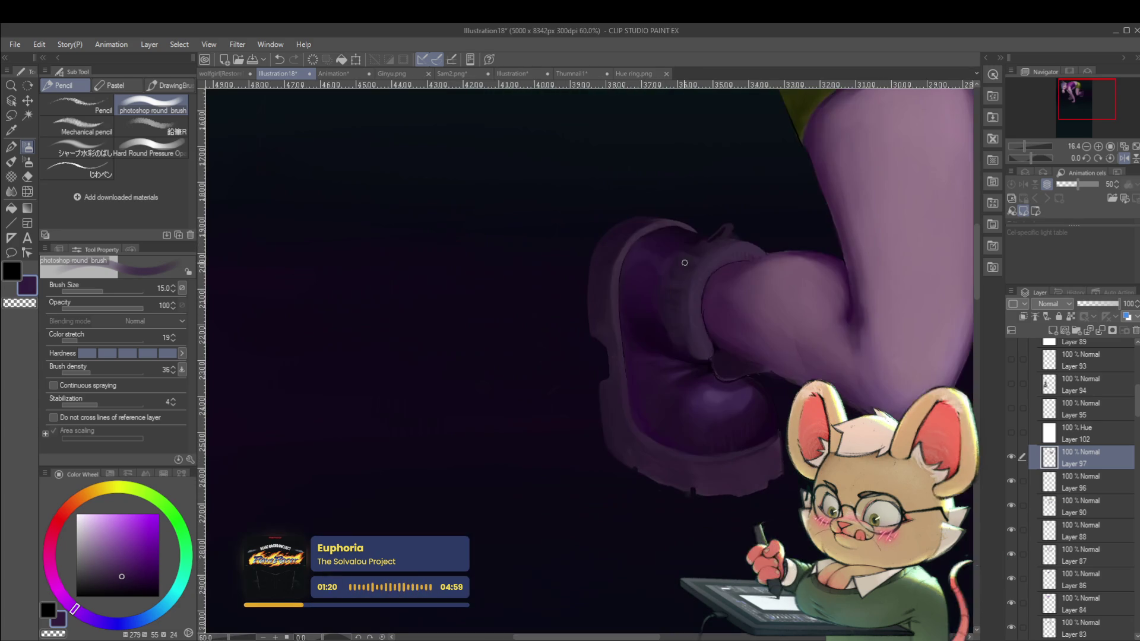
left_click(680, 338, "alt")
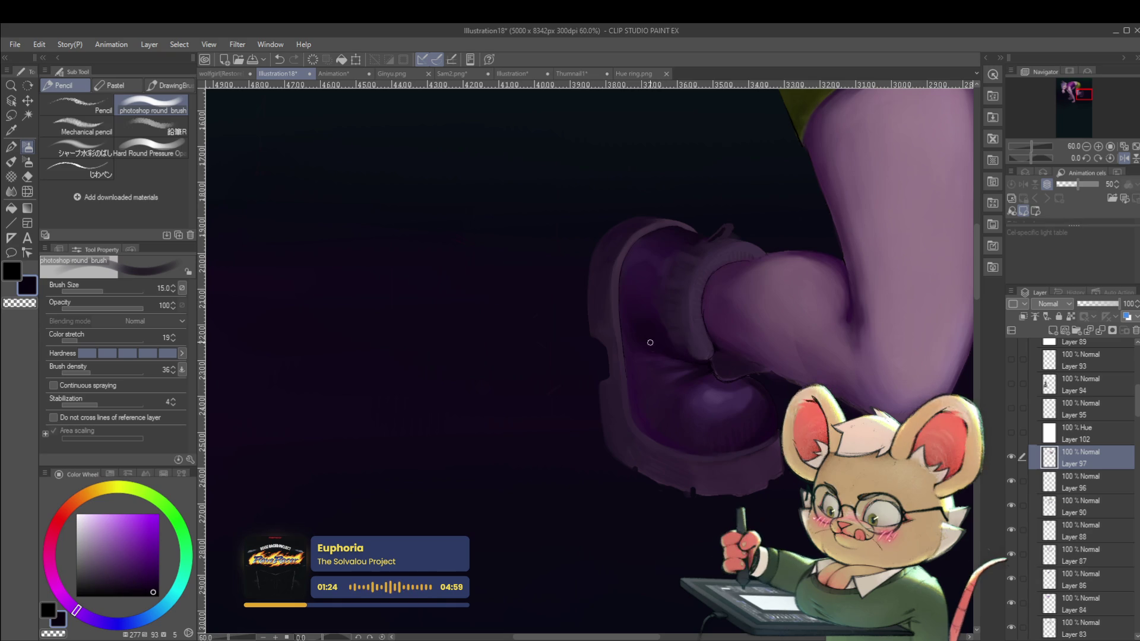
key("bracketright")
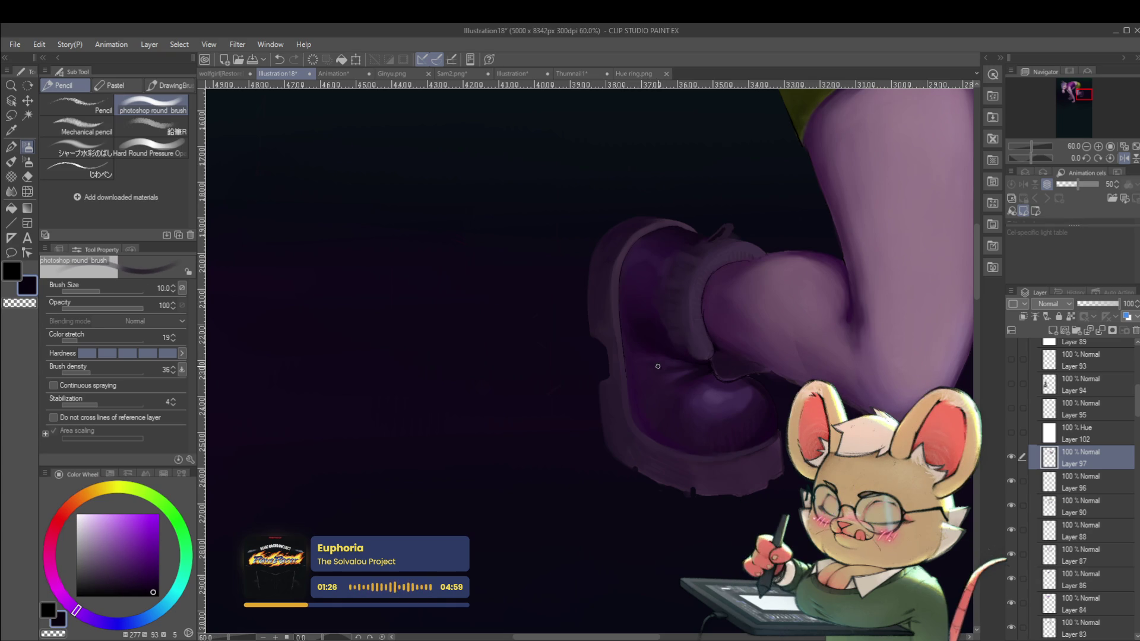
key("bracketleft")
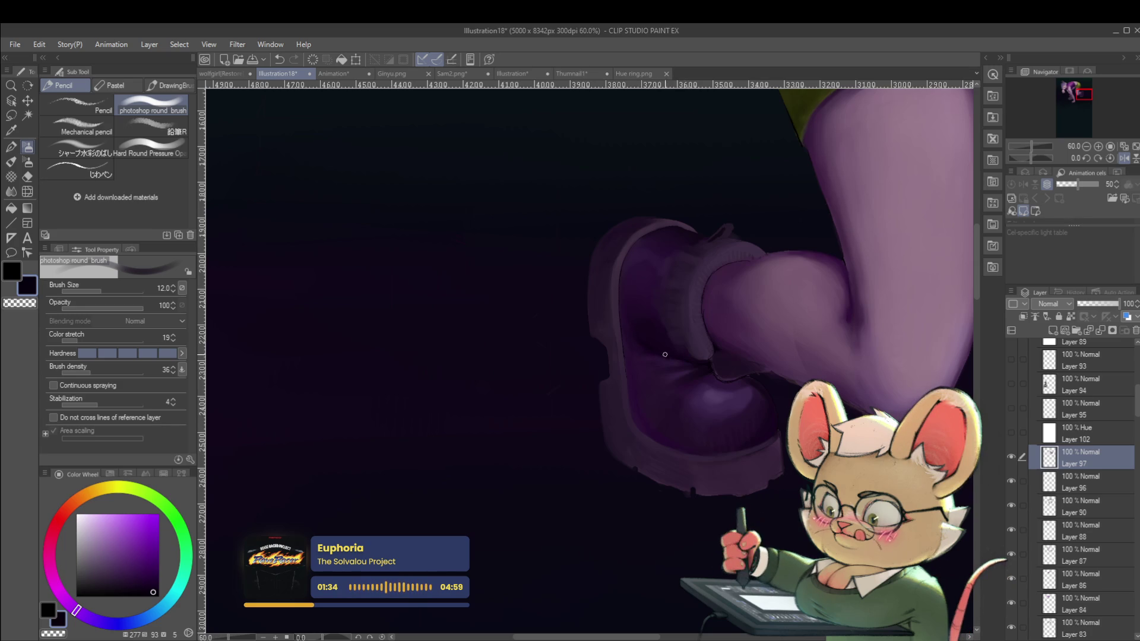
scroll(650, 348, "down", 3)
scroll(647, 333, "down", 2)
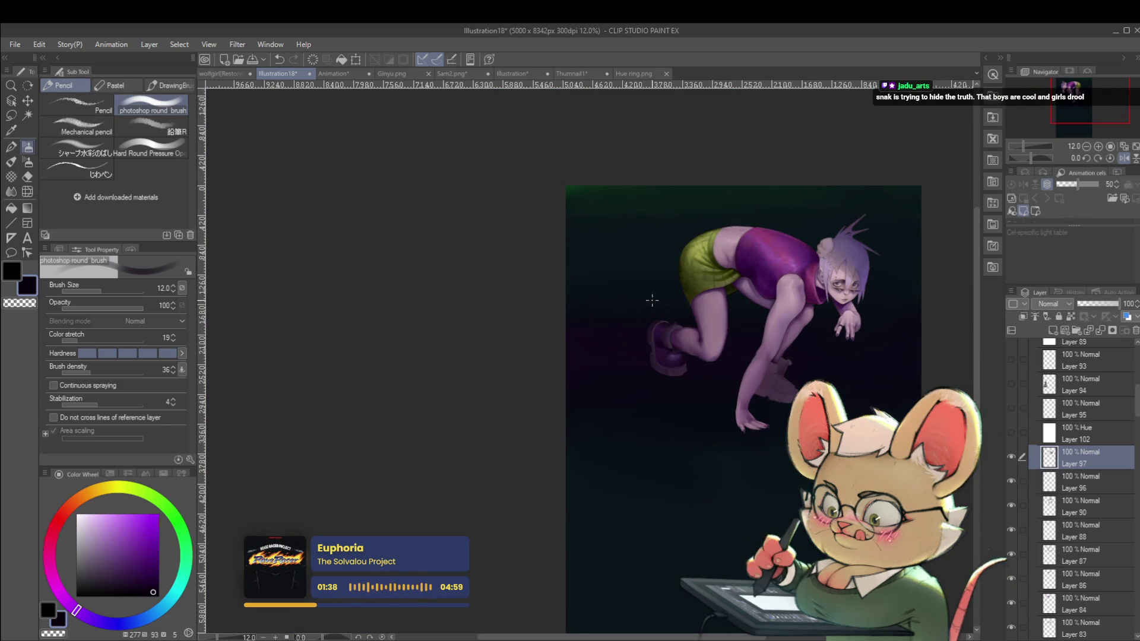
Step: Work over the shoe's sole and toe, then return the canvas view to unmirrored
scroll(659, 331, "up", 3)
scroll(644, 337, "up", 2)
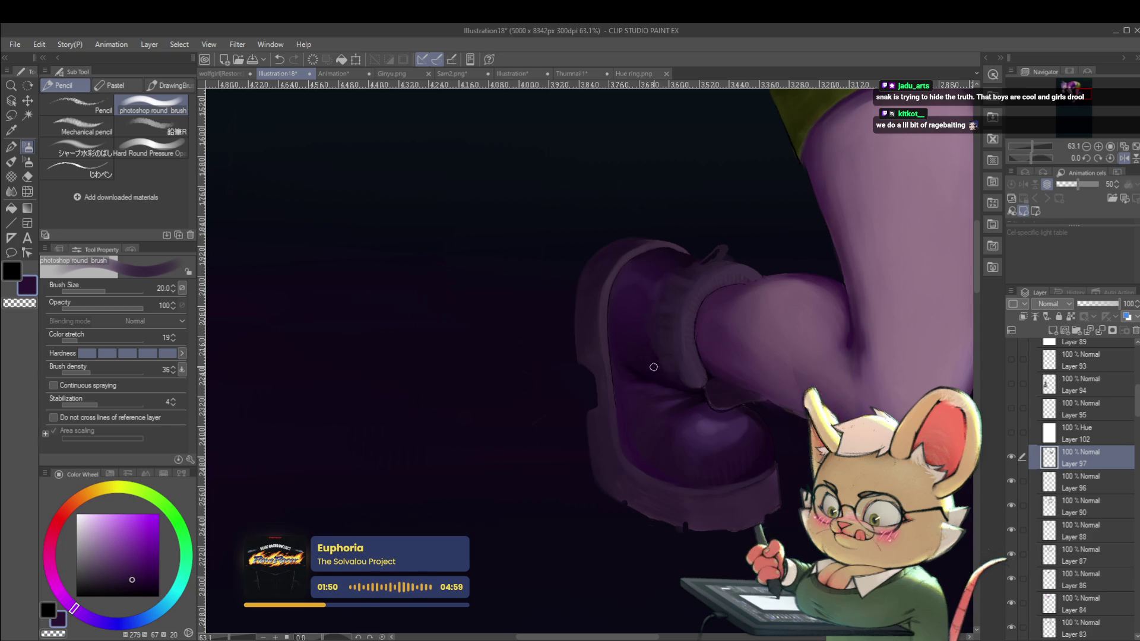
scroll(623, 338, "down", 5)
scroll(650, 328, "up", 4)
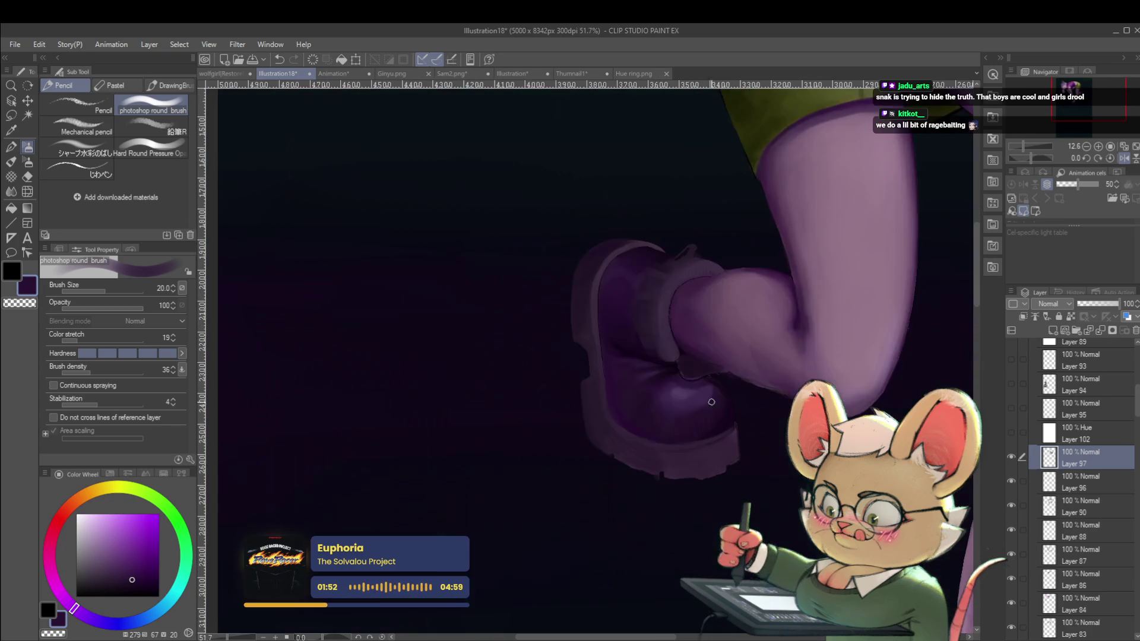
scroll(631, 350, "up", 2)
scroll(618, 338, "down", 1)
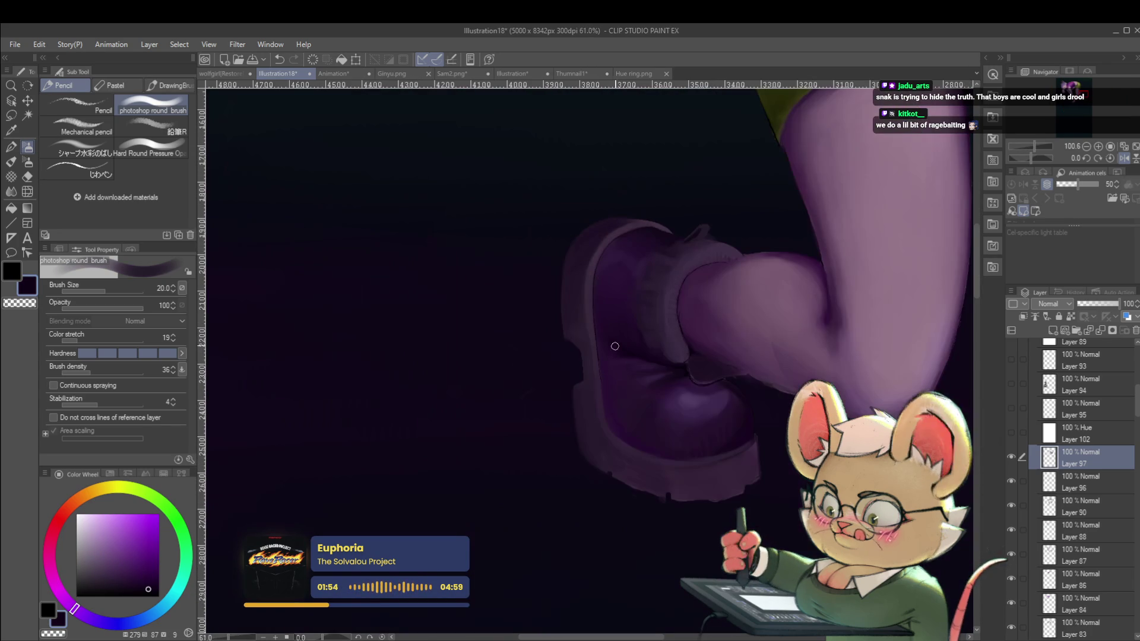
left_click(1124, 158)
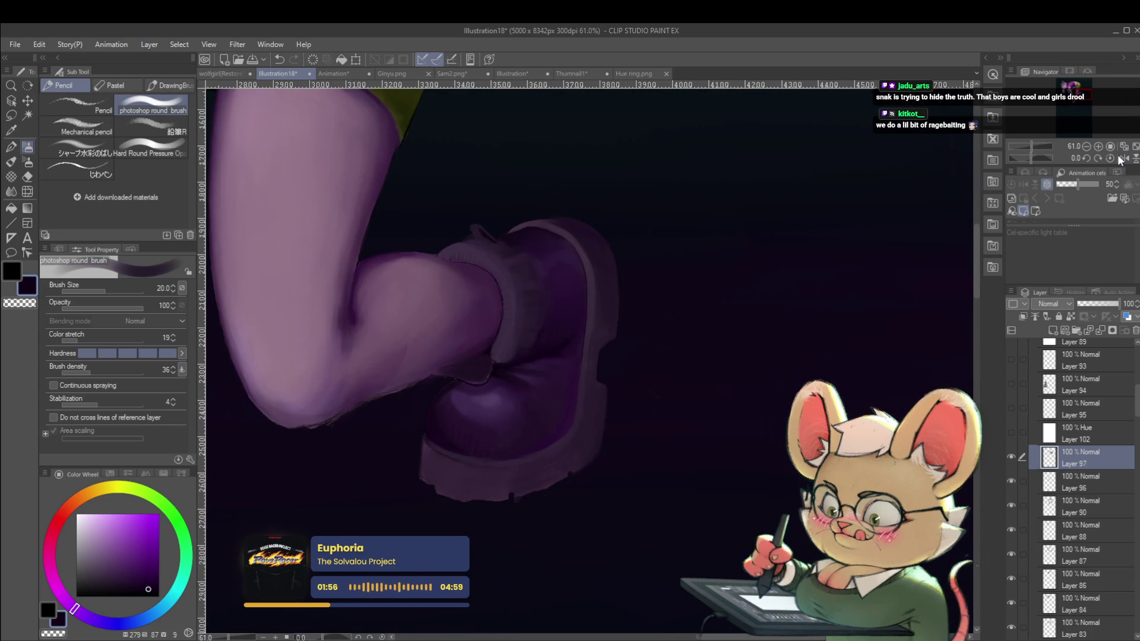
scroll(550, 361, "up", 1)
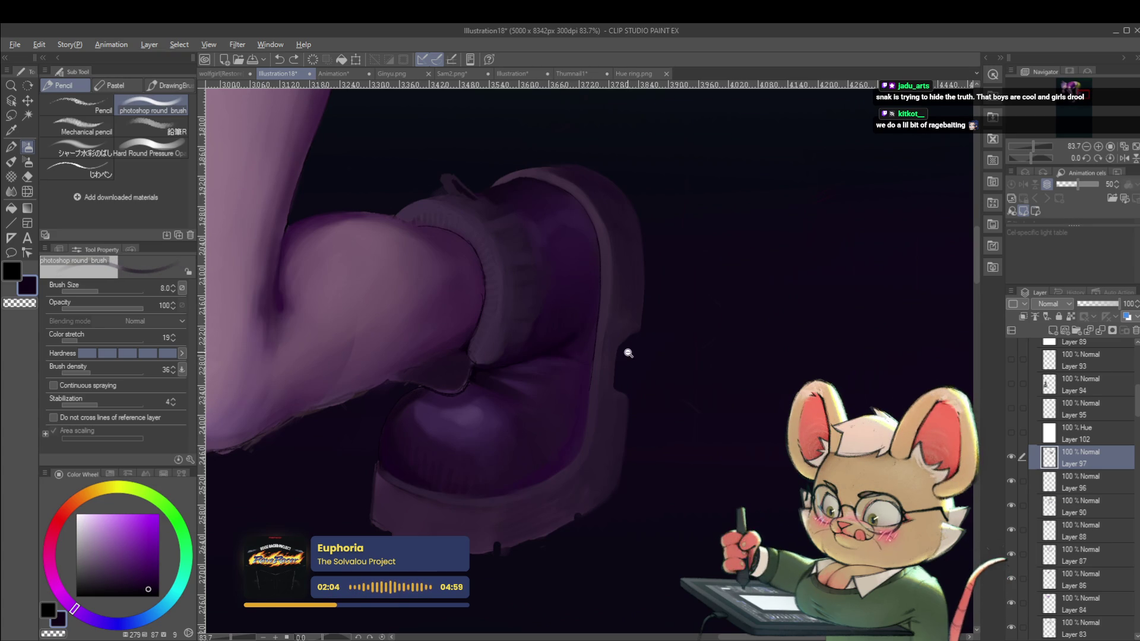
scroll(627, 354, "down", 2)
Step: Check the shoe mirrored, flip back, then mirror again and slightly enlarge the brush
left_click(1119, 158)
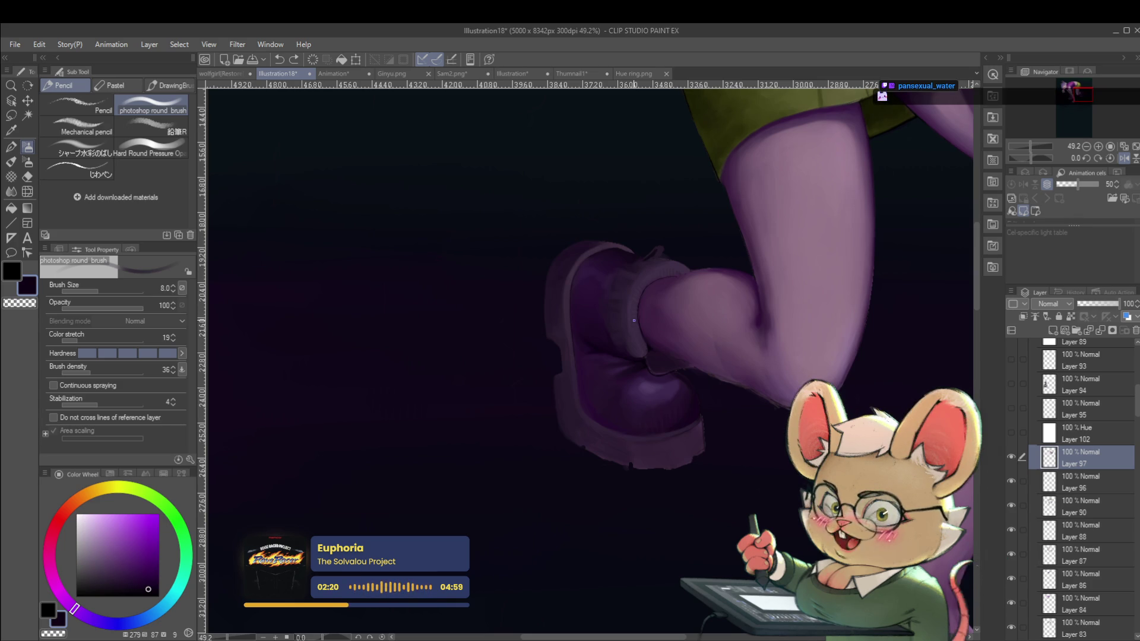
left_click(1100, 160)
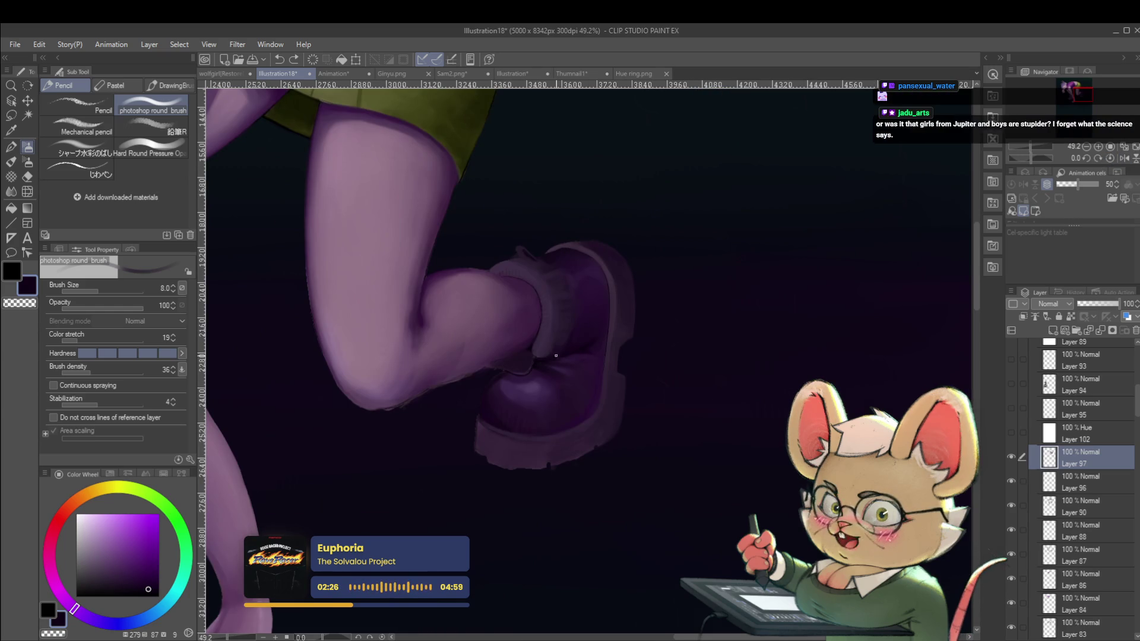
scroll(545, 363, "up", 3)
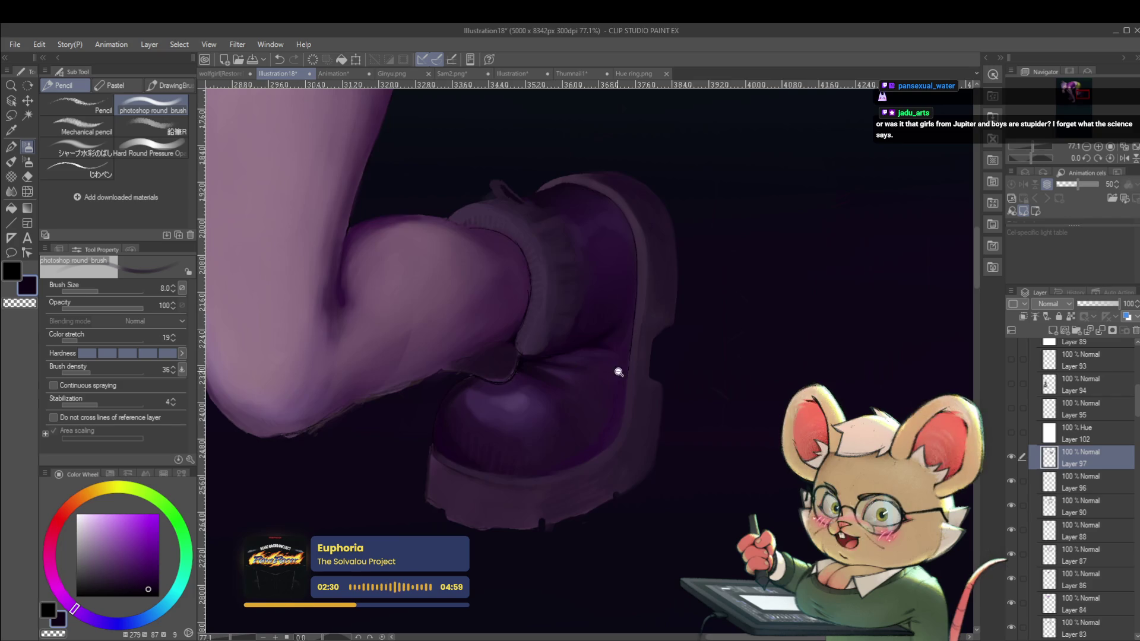
scroll(615, 369, "down", 2)
scroll(553, 332, "down", 2)
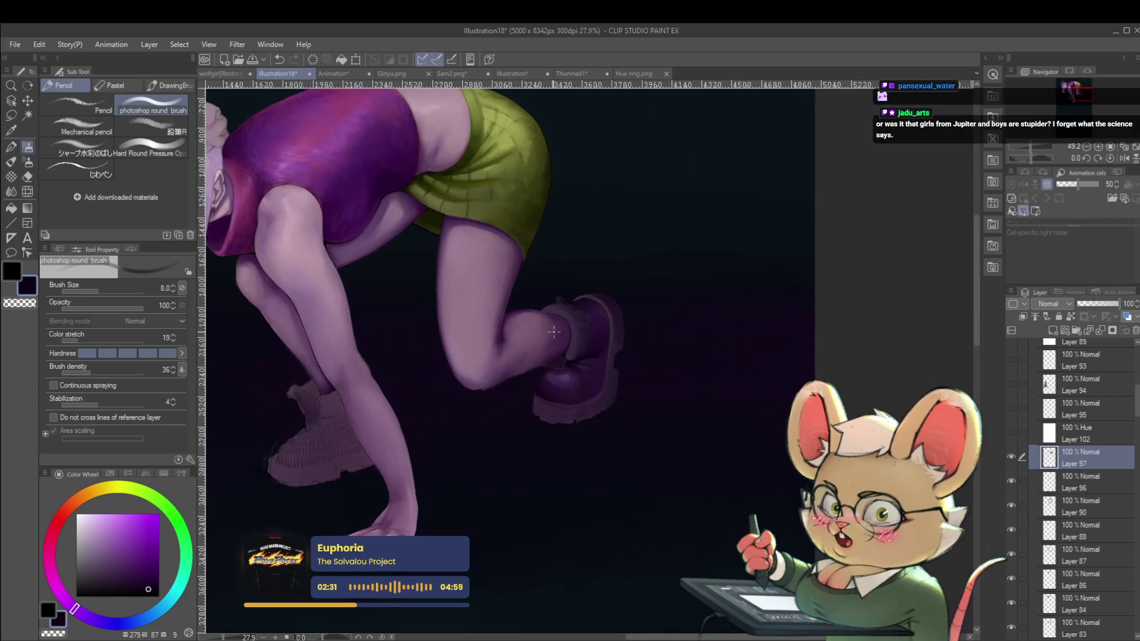
left_click(1123, 158)
scroll(579, 375, "up", 3)
scroll(578, 375, "up", 1)
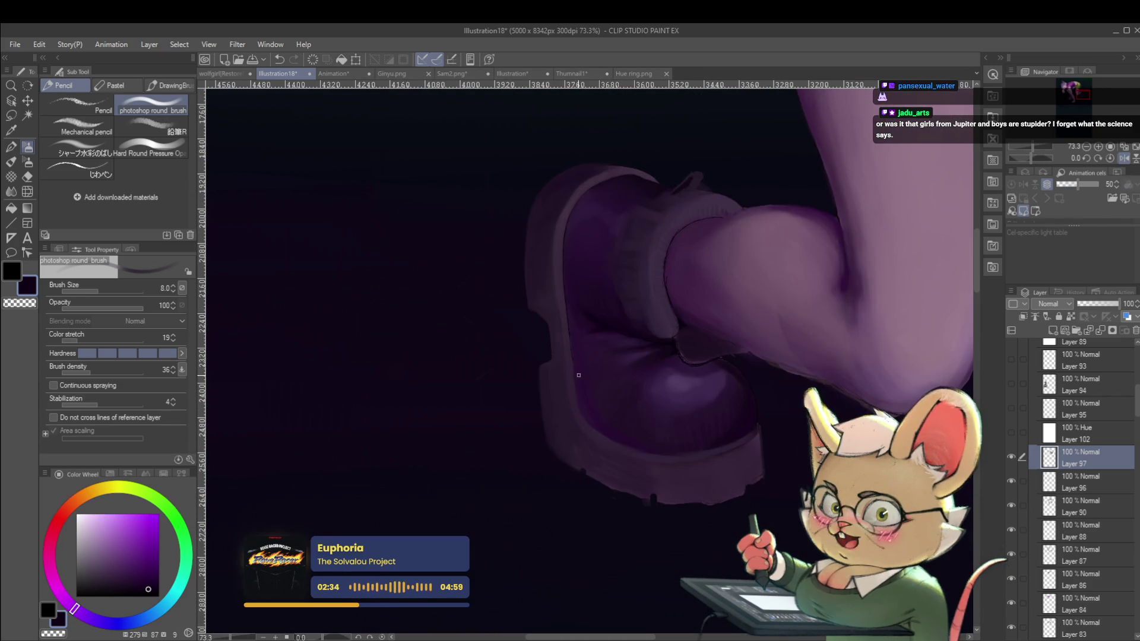
key("bracketright")
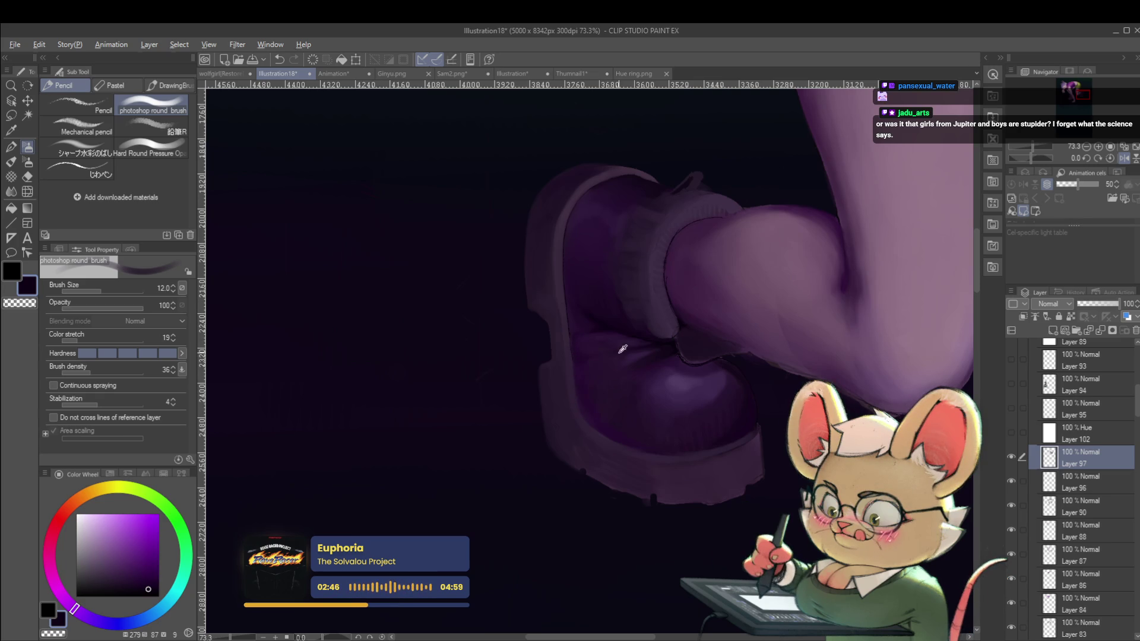
scroll(602, 398, "down", 5)
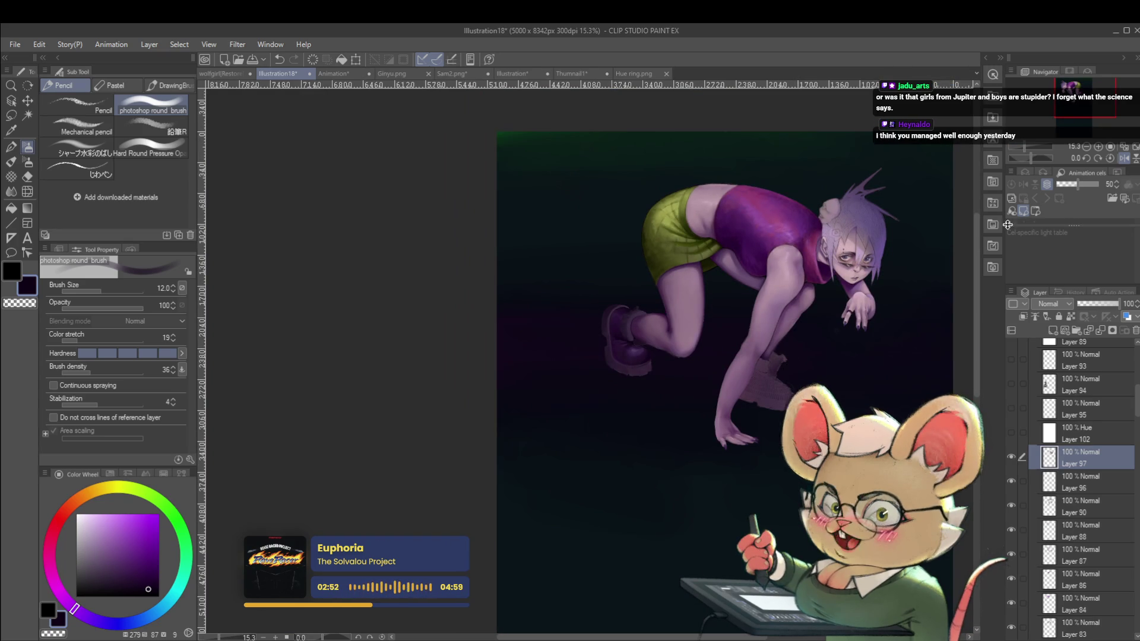
Step: Mirror the view with H, sample light to dark purples from the boot, and shrink the brush
left_click(1123, 158)
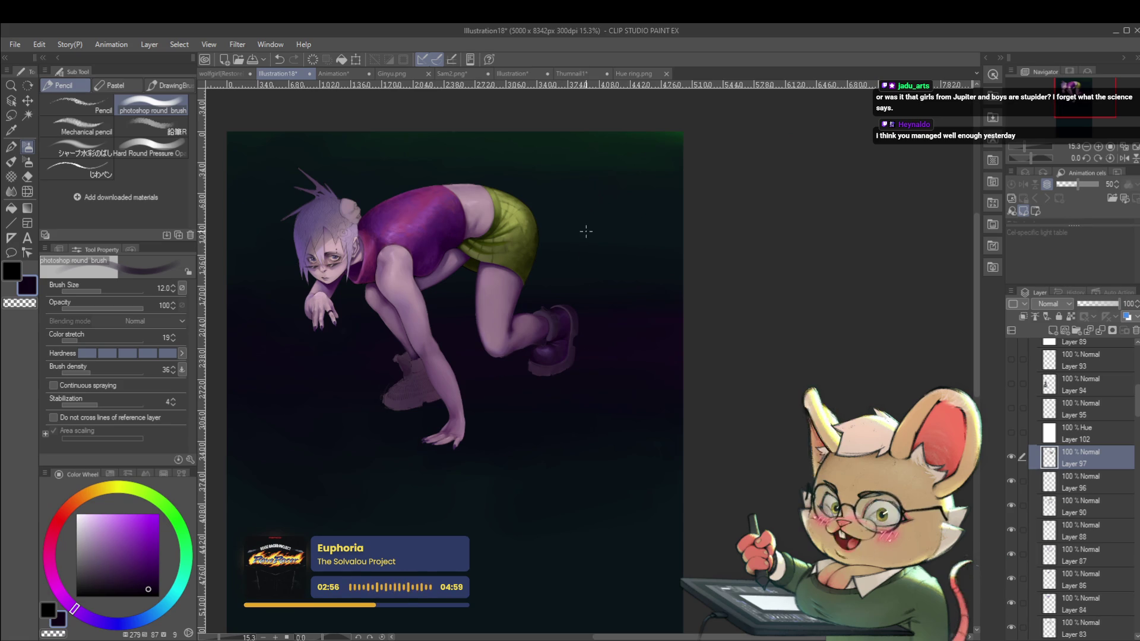
scroll(556, 346, "up", 5)
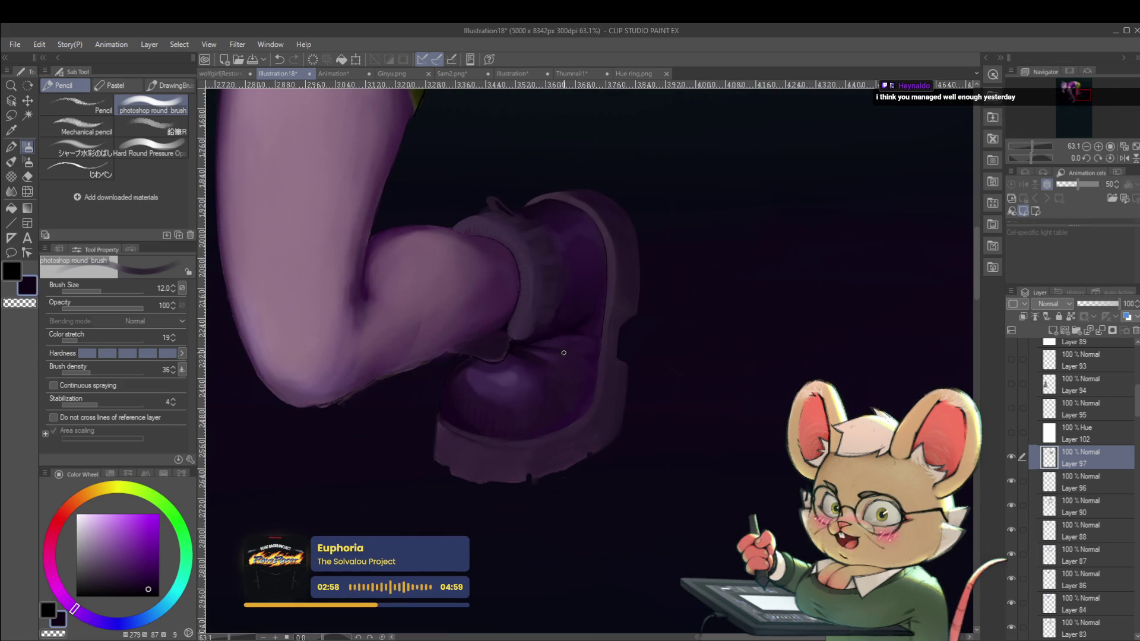
key("h")
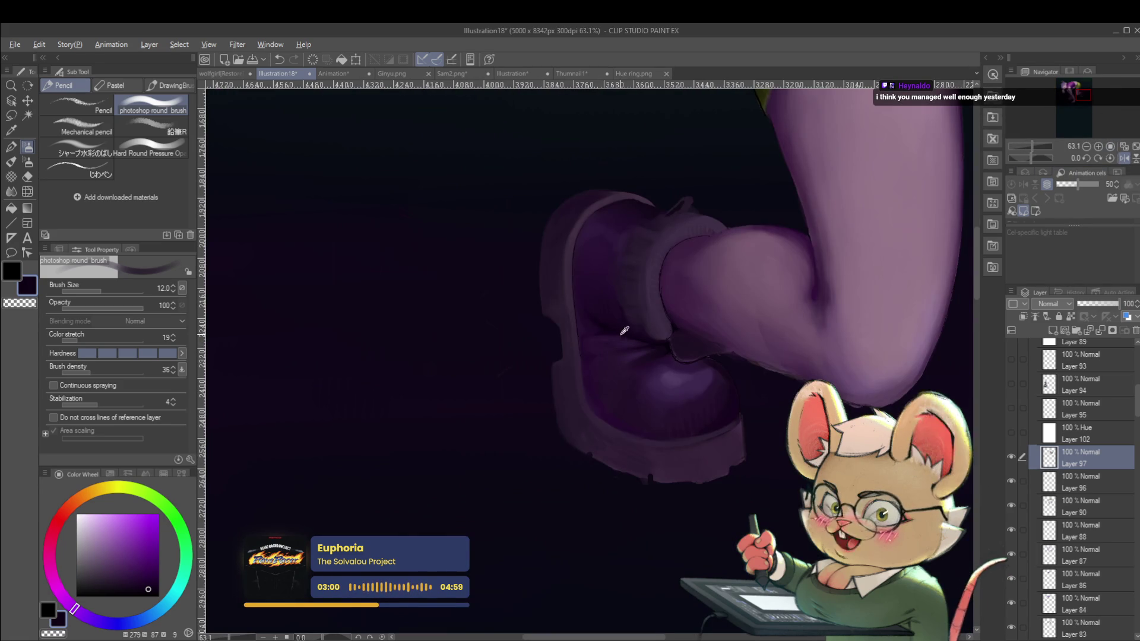
left_click(633, 352, "alt")
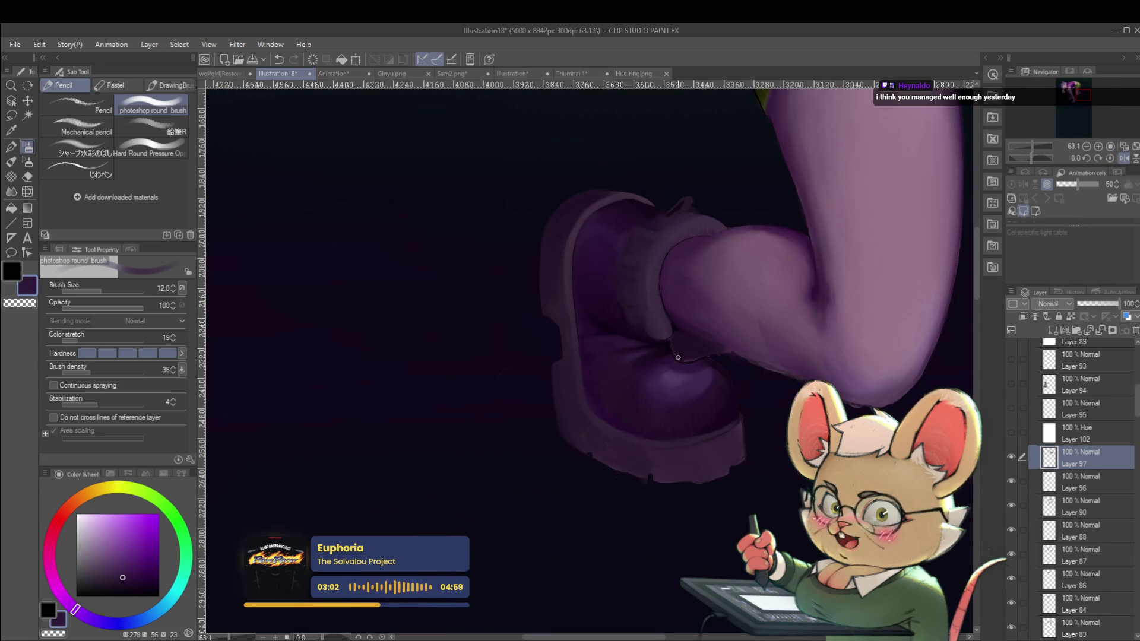
left_click(645, 359, "alt")
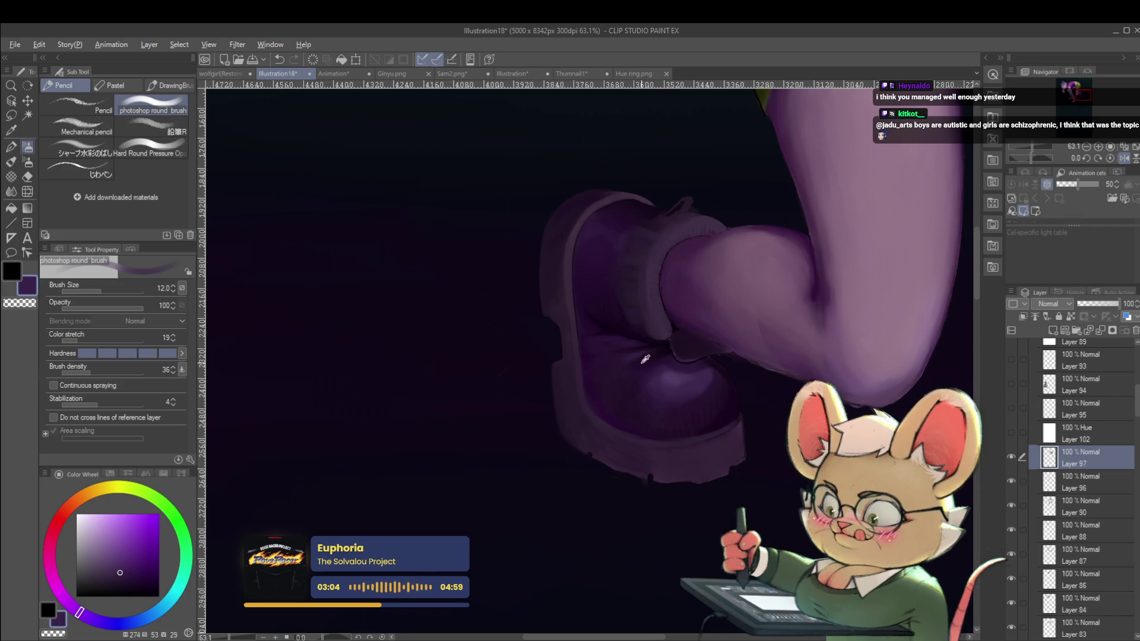
left_click(643, 392, "alt")
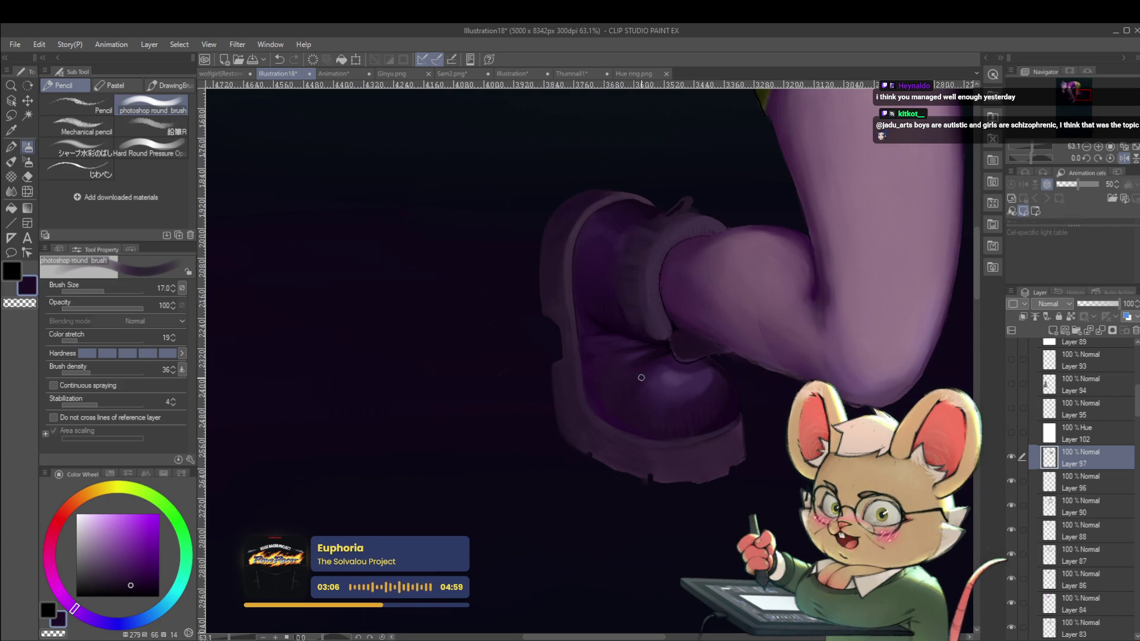
key("bracketleft")
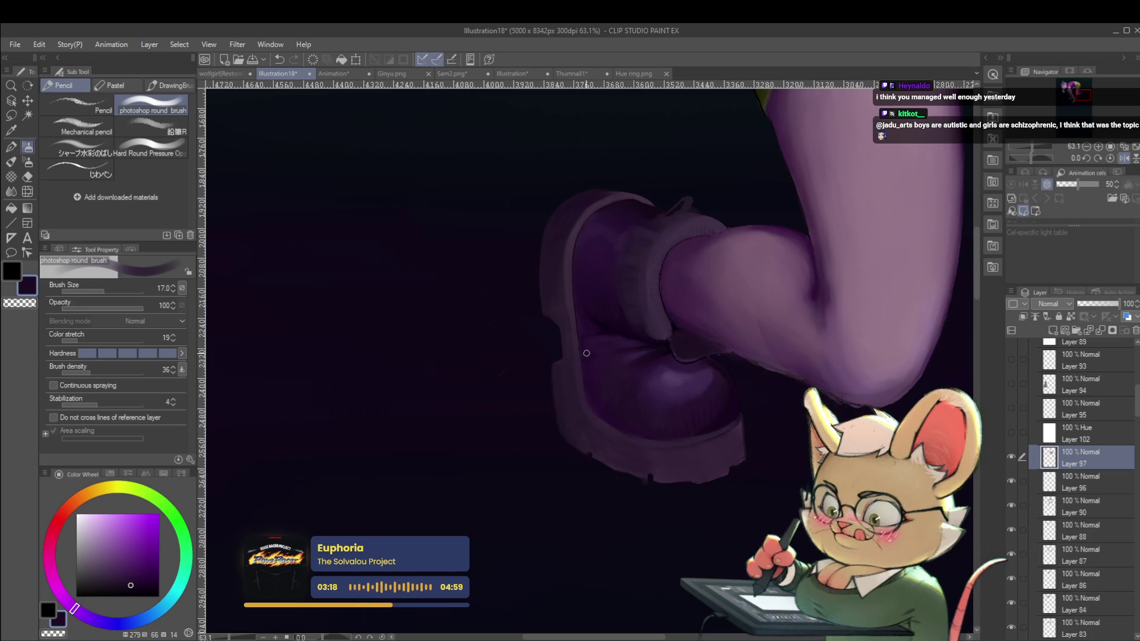
Step: Shade the boot's cuff and sole with a deep sampled purple, then unmirror with H
scroll(613, 339, "down", 3)
scroll(573, 307, "down", 2)
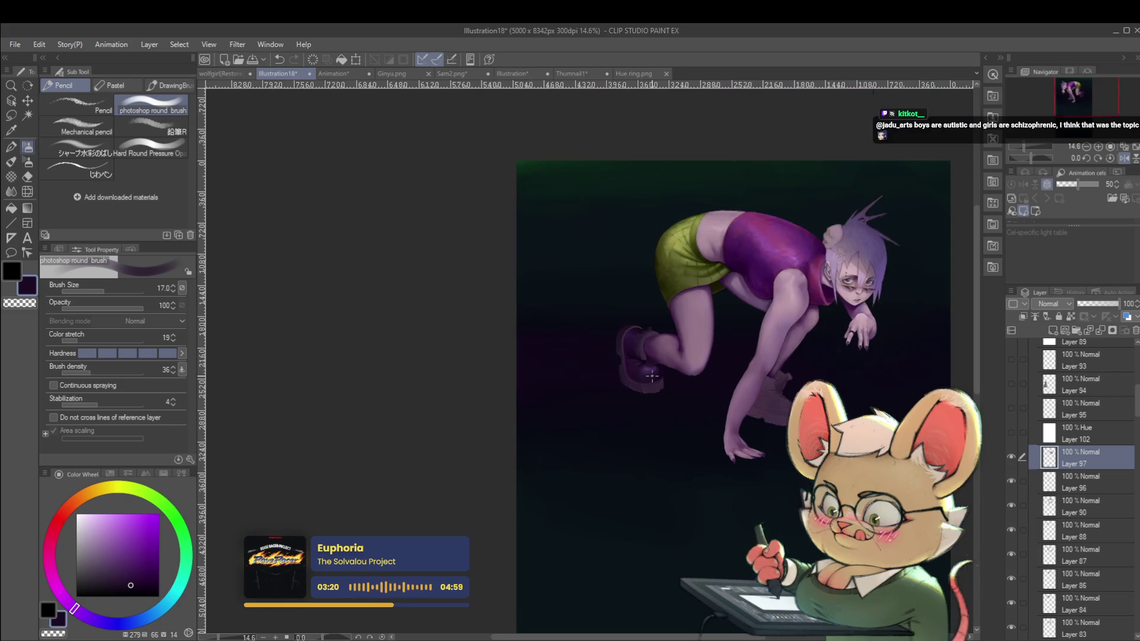
scroll(644, 362, "up", 6)
left_click(644, 362, "alt")
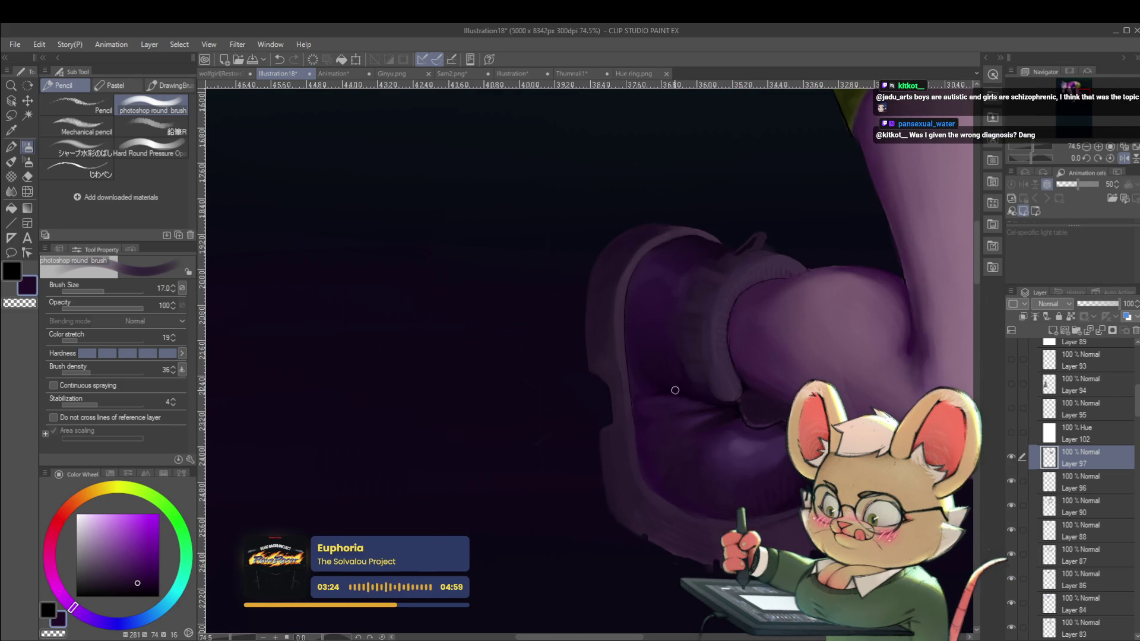
scroll(697, 399, "down", 3)
scroll(705, 391, "up", 3)
scroll(764, 423, "up", 2)
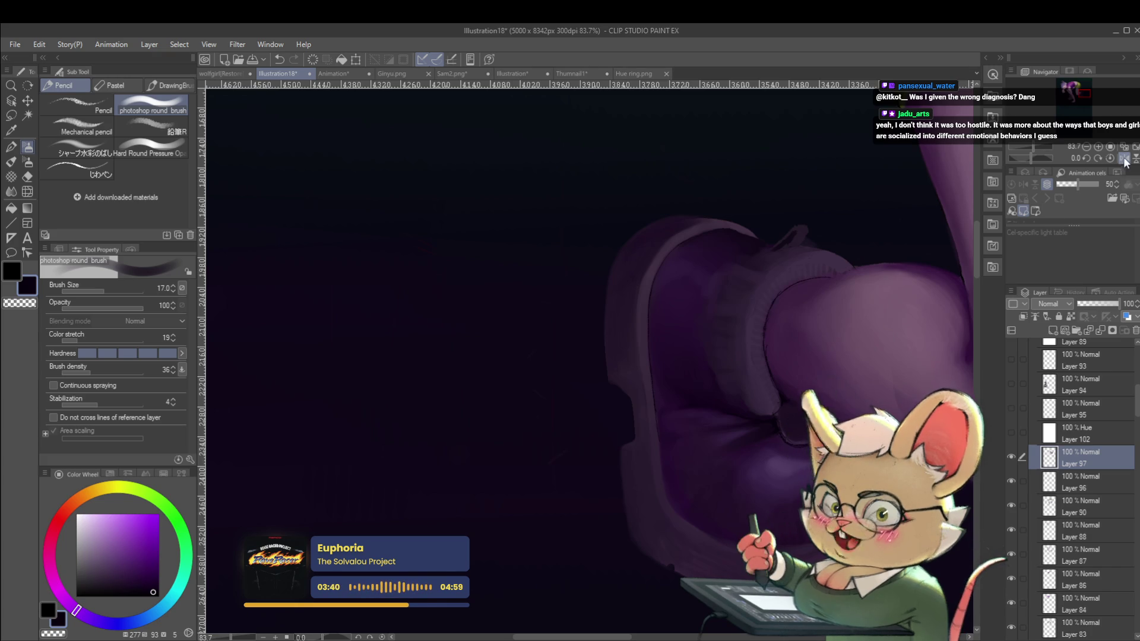
key("h")
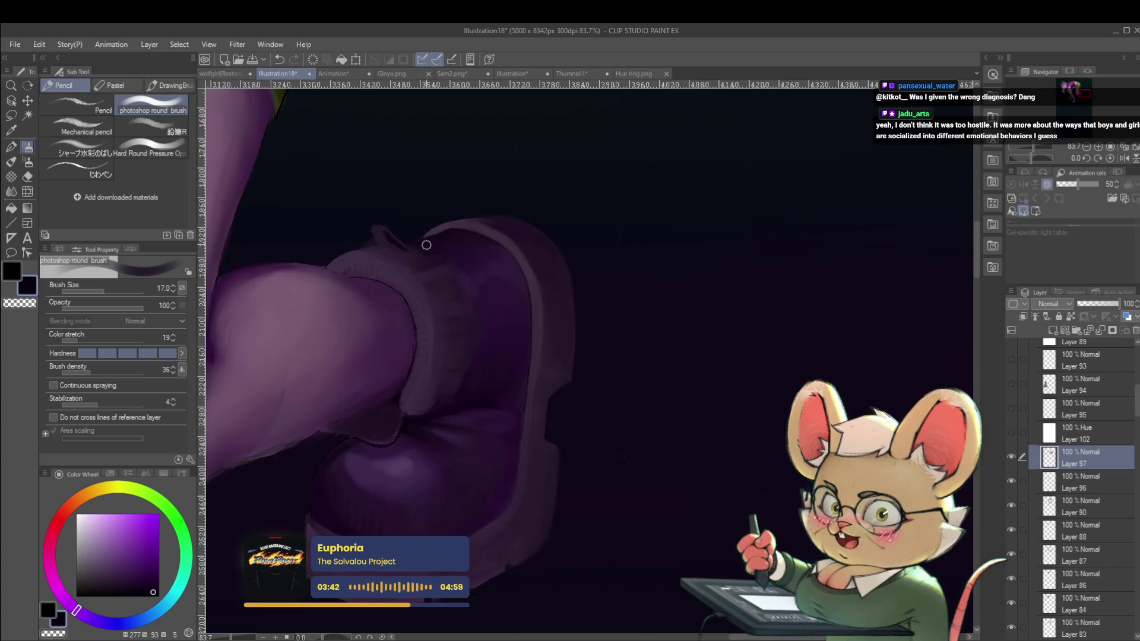
Step: Set the brush to 15, mirror the view, sample dark purples and undo one stroke
key("bracketleft")
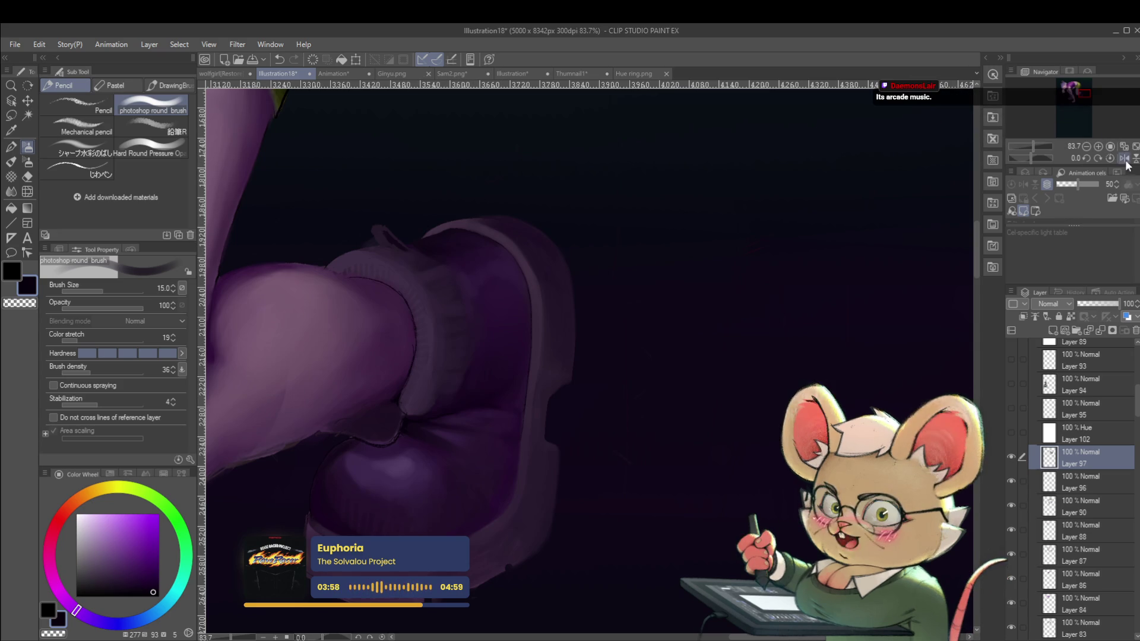
key("h")
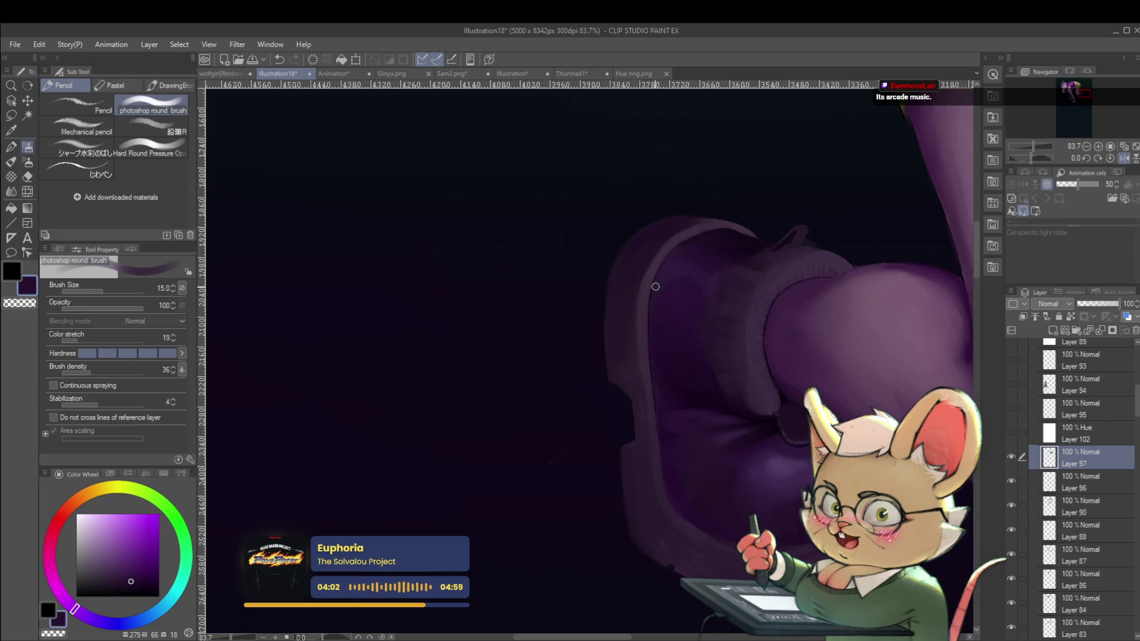
left_click(681, 252, "alt")
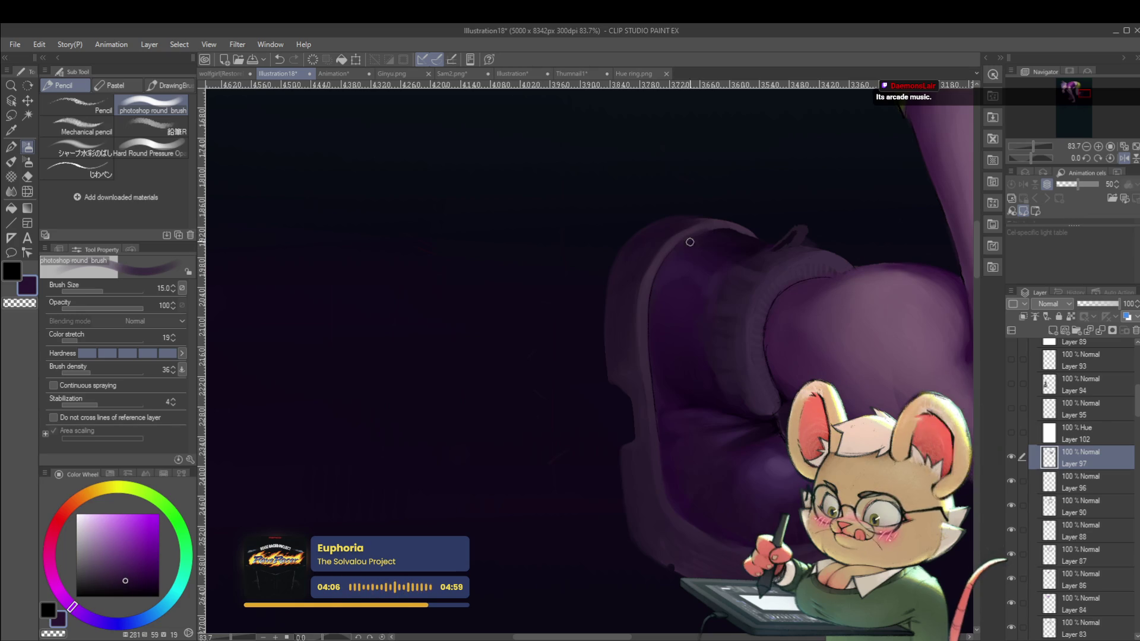
left_click(713, 233, "alt")
key("ctrl+z")
left_click(714, 231, "alt")
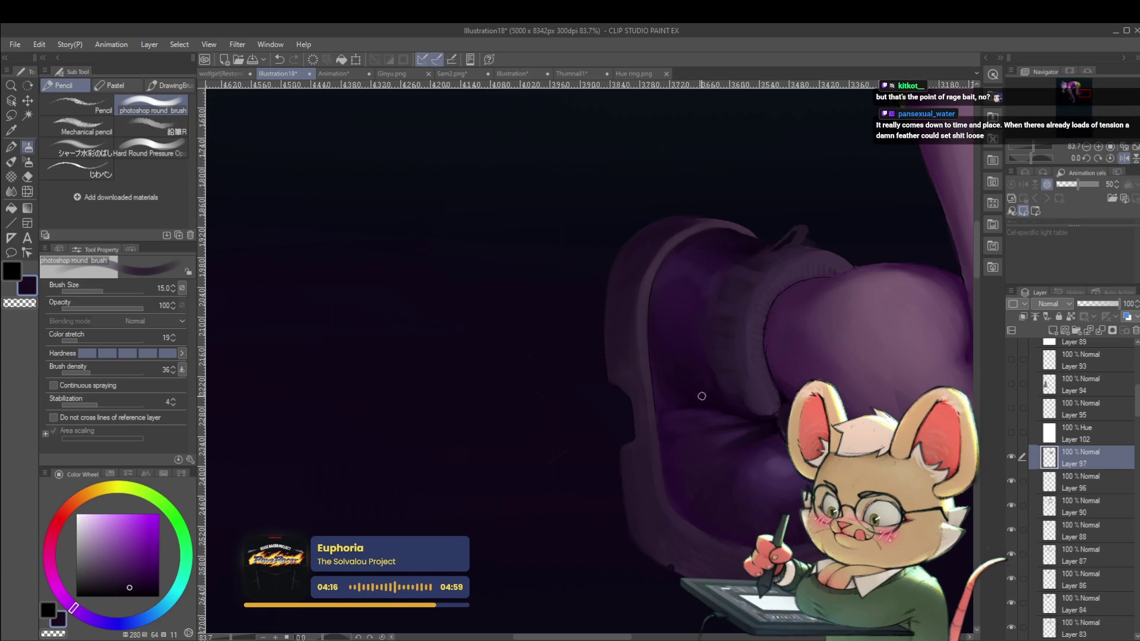
Step: Unmirror the view and add a new layer, Layer 98, above Layer 97
scroll(686, 308, "down", 5)
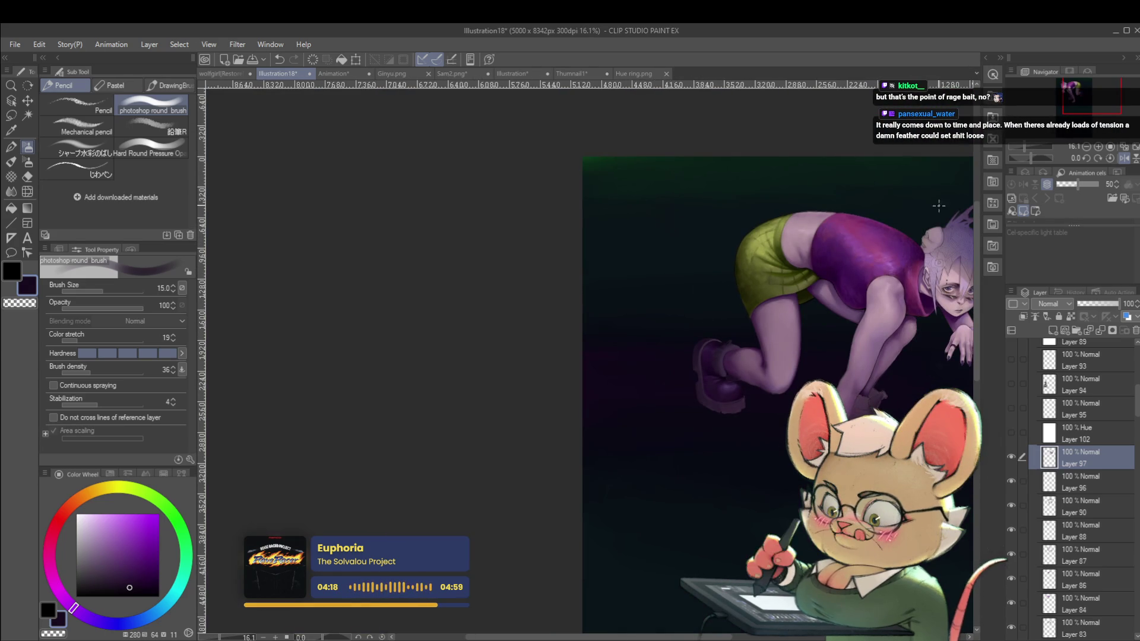
scroll(689, 385, "up", 2)
scroll(684, 384, "up", 2)
scroll(682, 387, "up", 2)
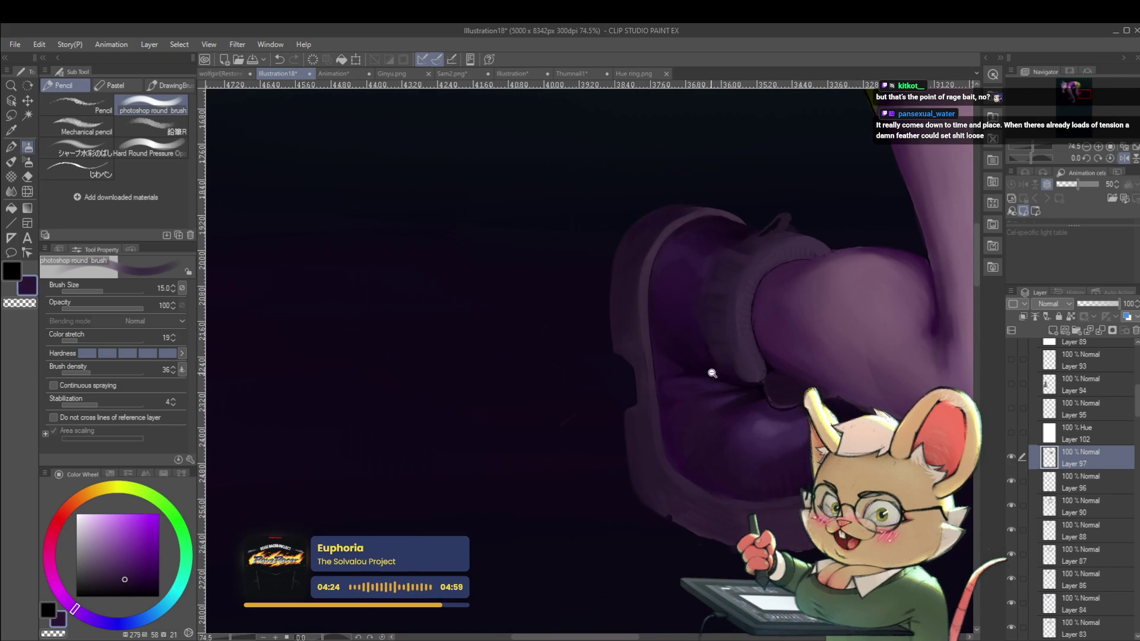
scroll(666, 333, "down", 4)
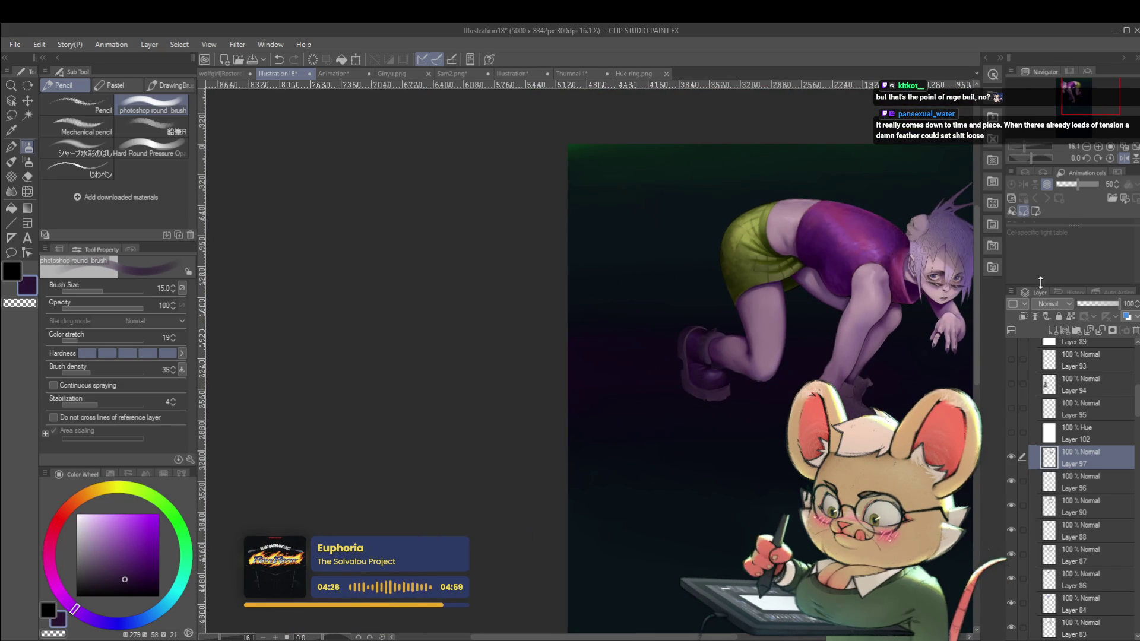
left_click(1120, 159)
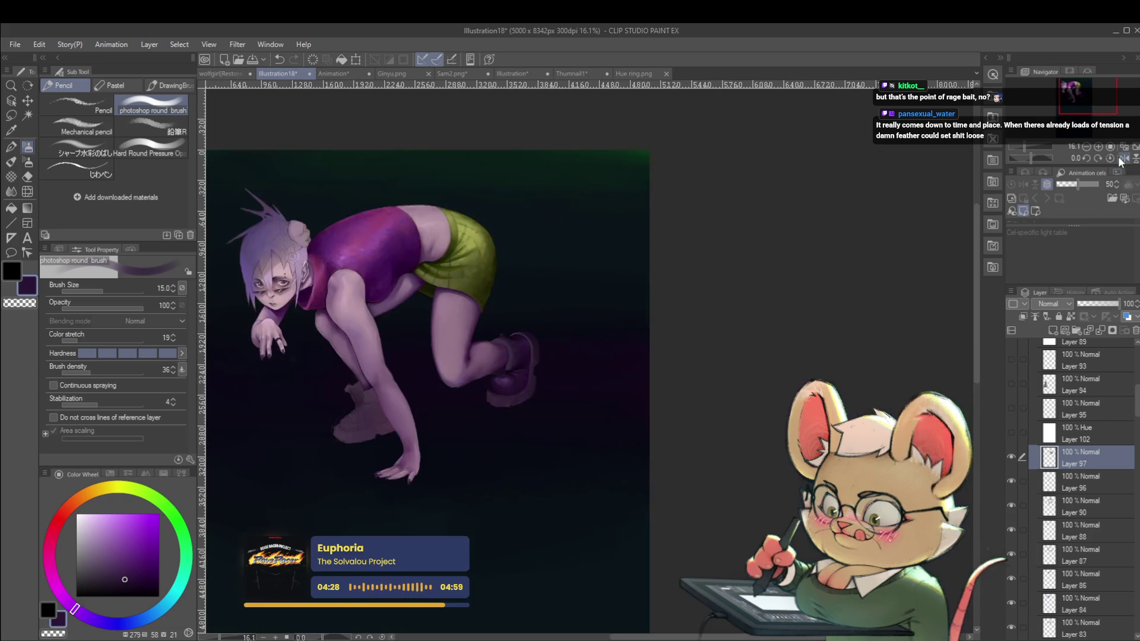
scroll(639, 348, "up", 4)
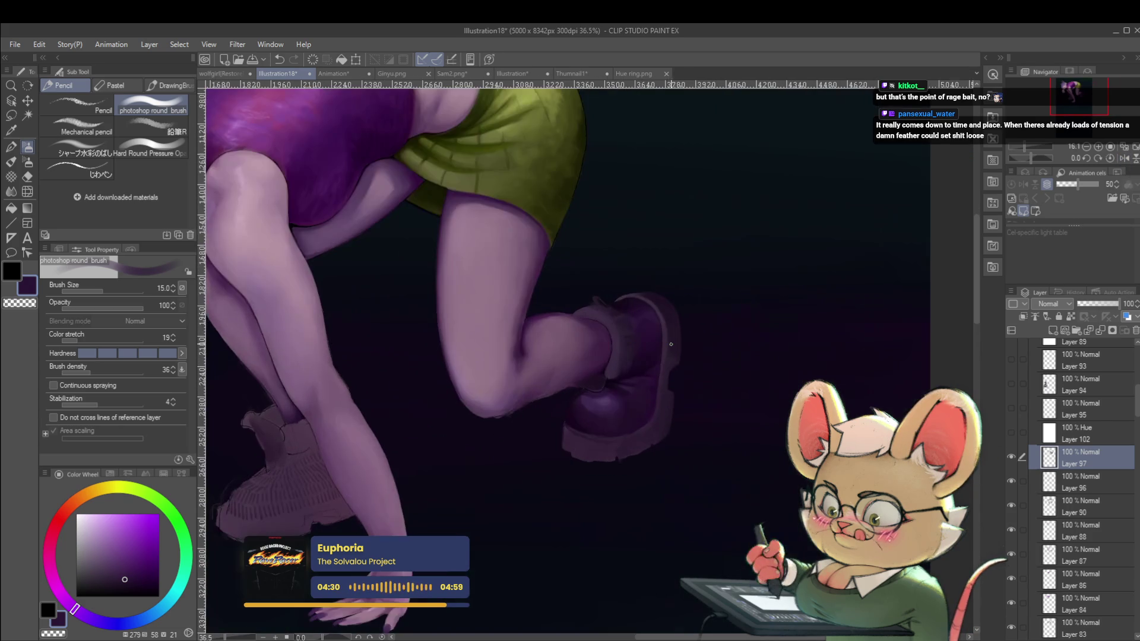
scroll(615, 323, "up", 4)
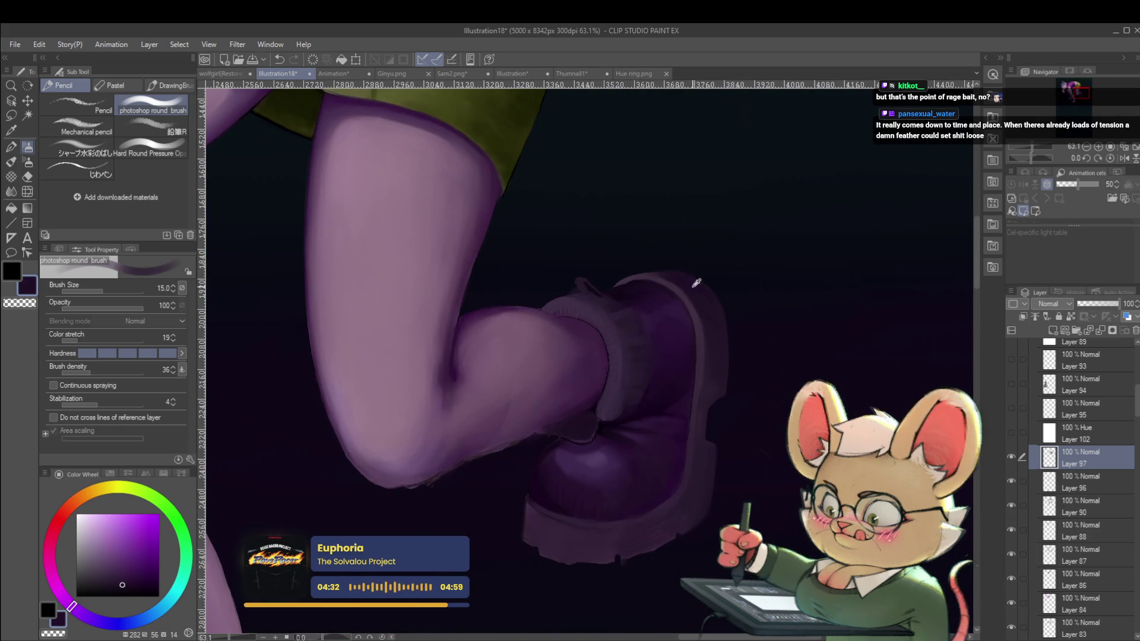
key("ctrl+shift+n")
Step: Shrink the brush to size 10 for boot detailing on Layer 98
key("bracketleft")
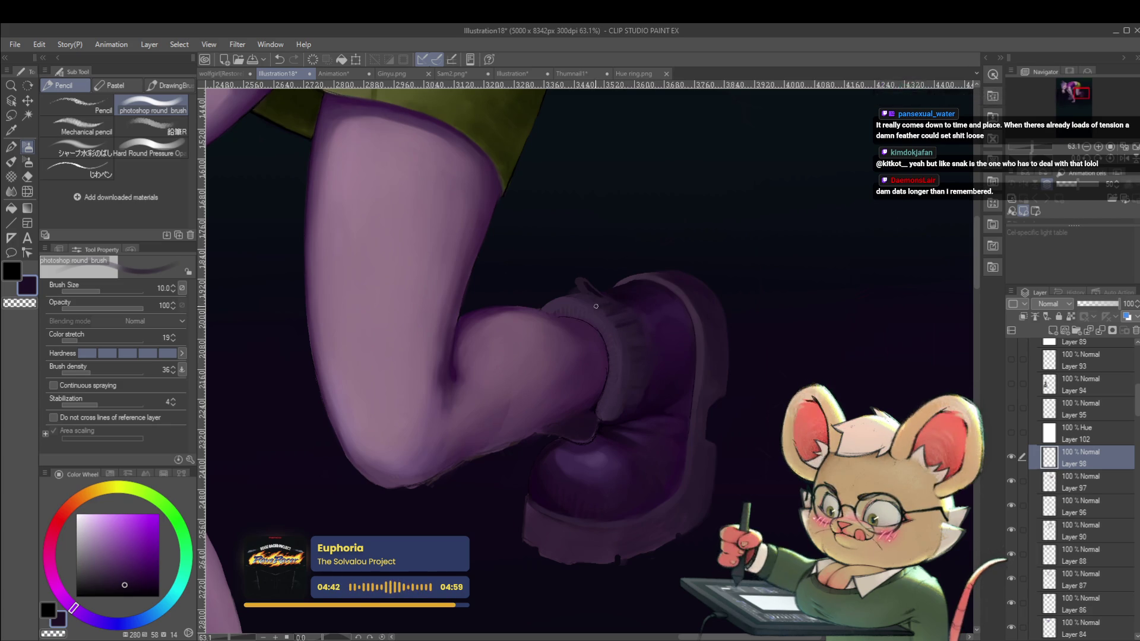
scroll(617, 297, "down", 5)
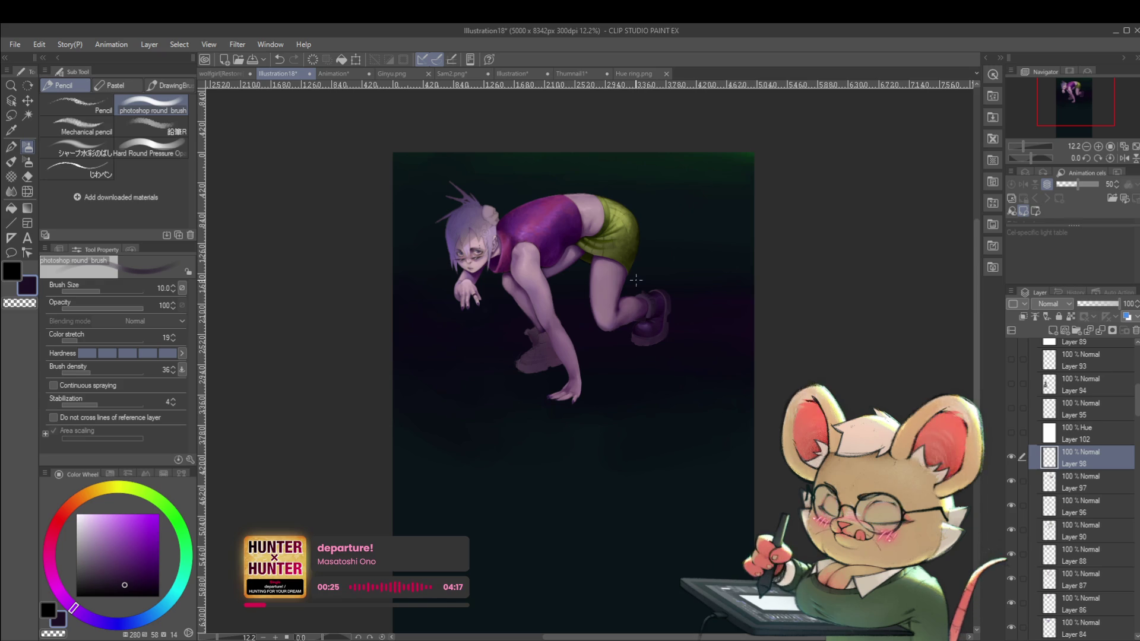
Step: Shade where the boot meets the ankle at brush size 20 with sampled purples, then select Layer 97
key("h")
scroll(532, 308, "up", 4)
scroll(531, 308, "up", 3)
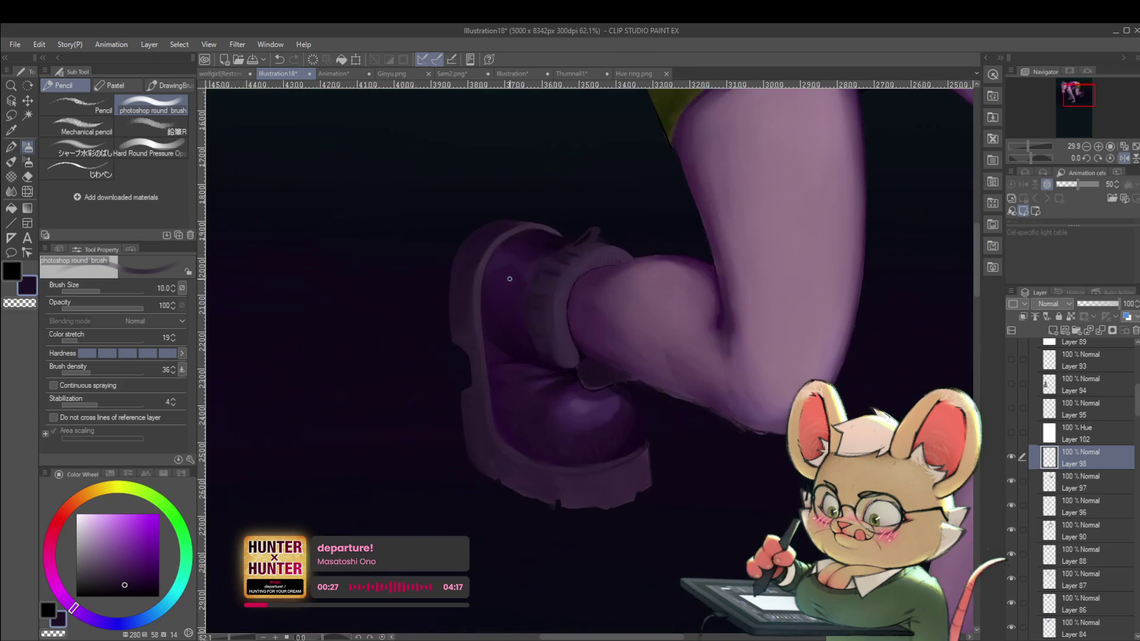
key("bracketright")
key("bracketright")
key("bracketright")
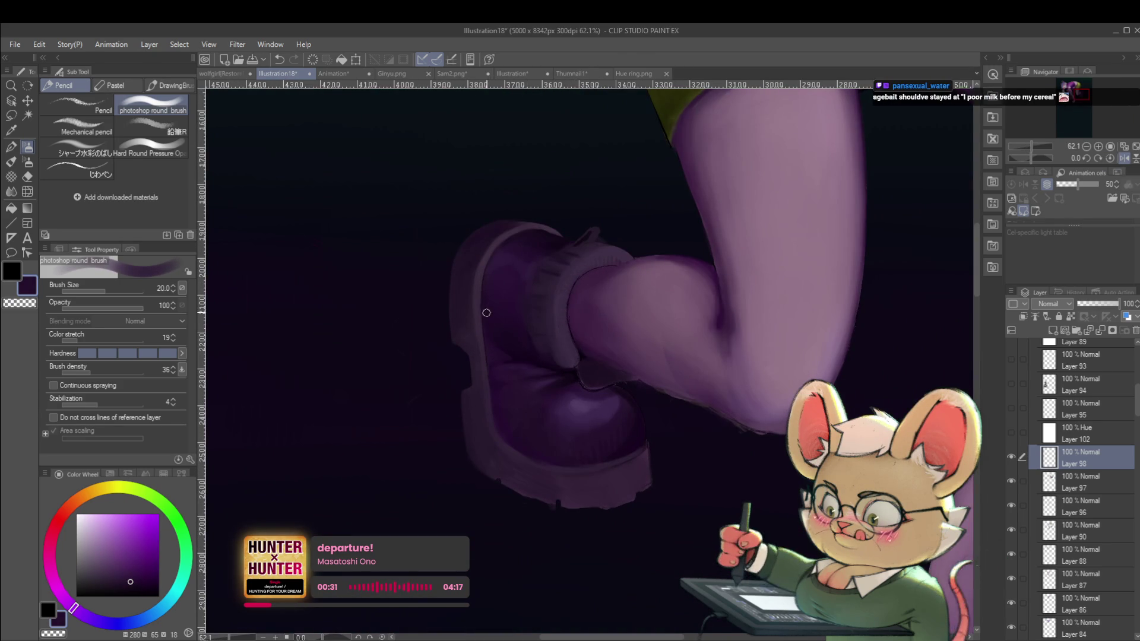
left_click(499, 344, "alt")
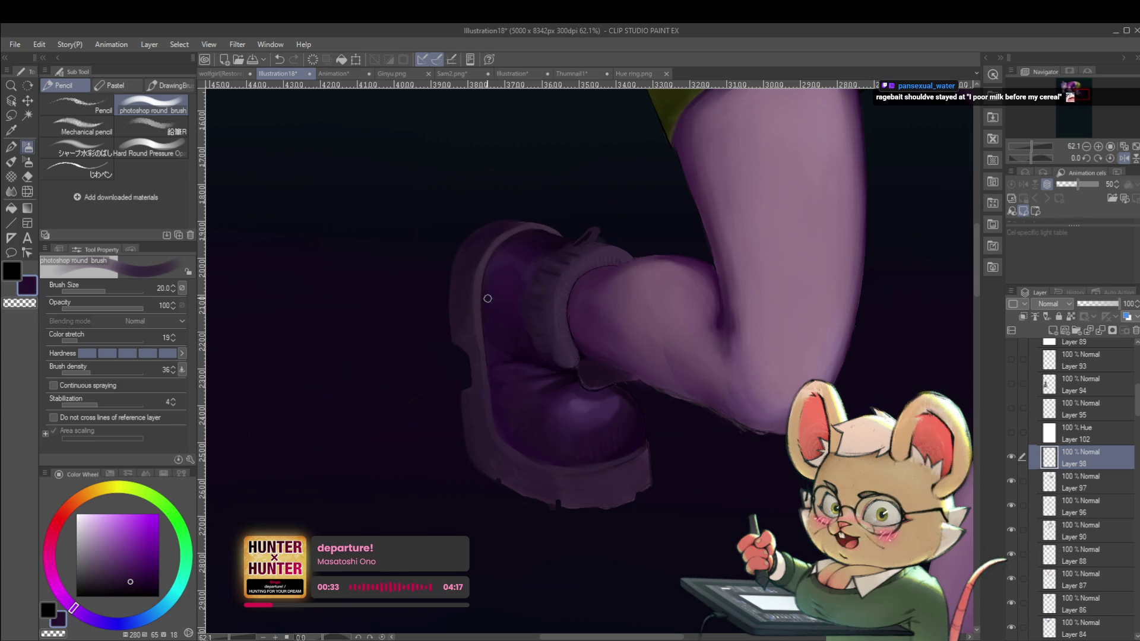
scroll(521, 348, "down", 5)
scroll(568, 367, "up", 7)
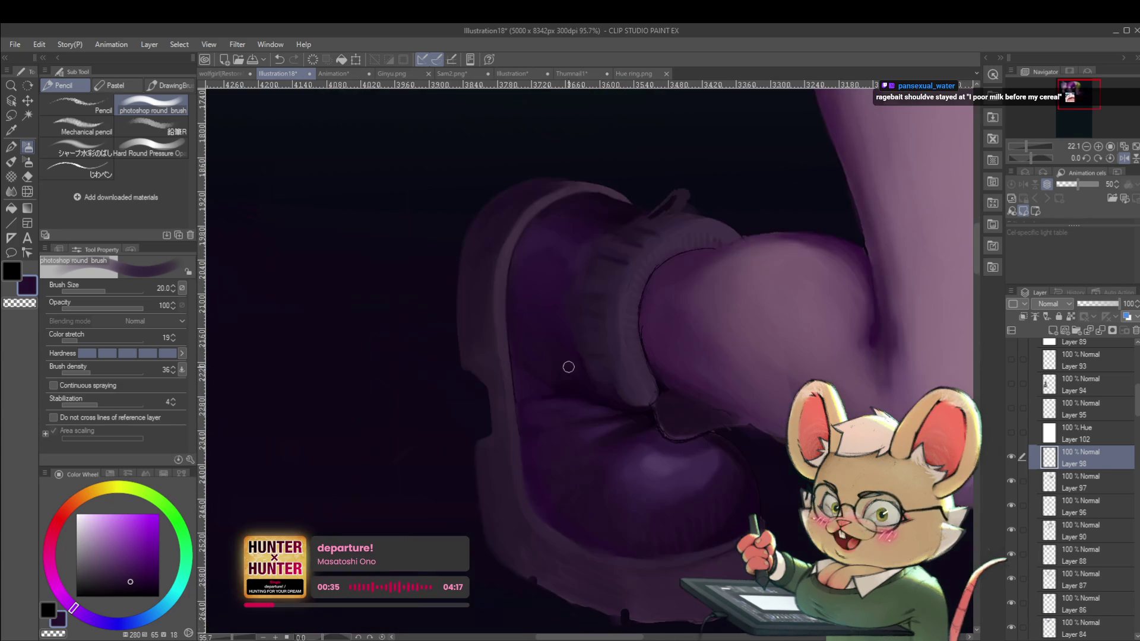
left_click(523, 371, "alt")
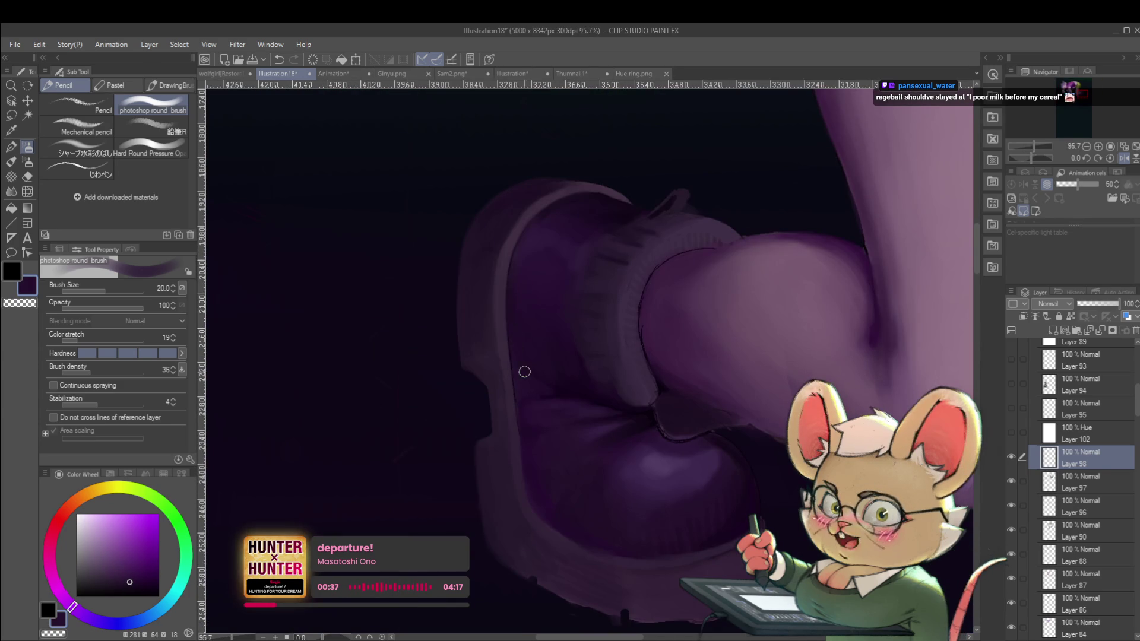
scroll(519, 337, "down", 4)
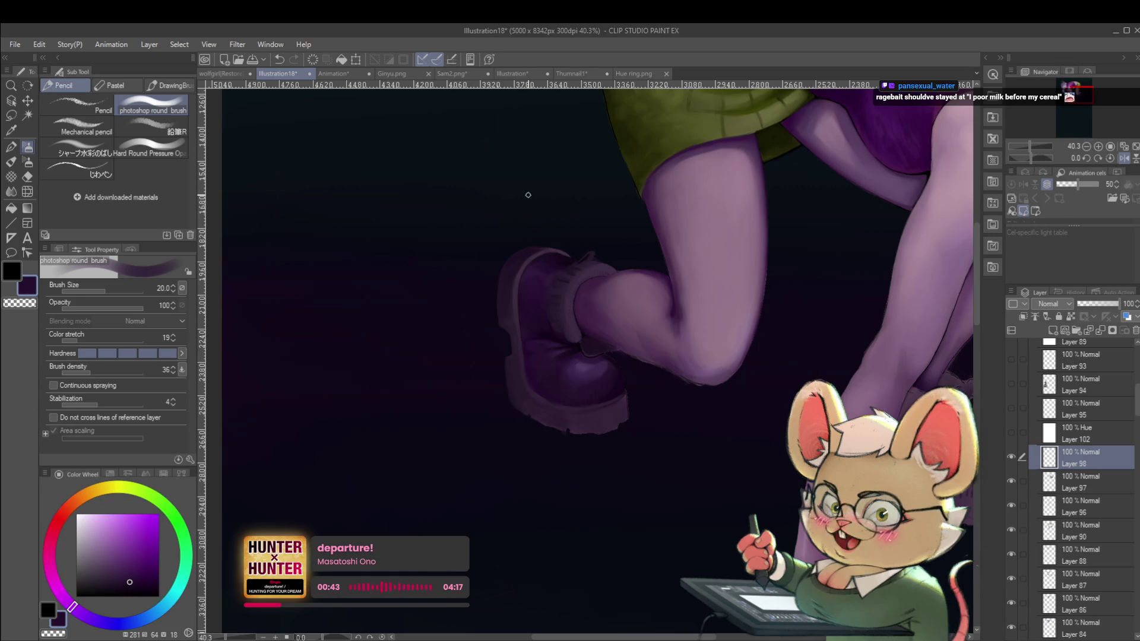
left_click(1073, 483)
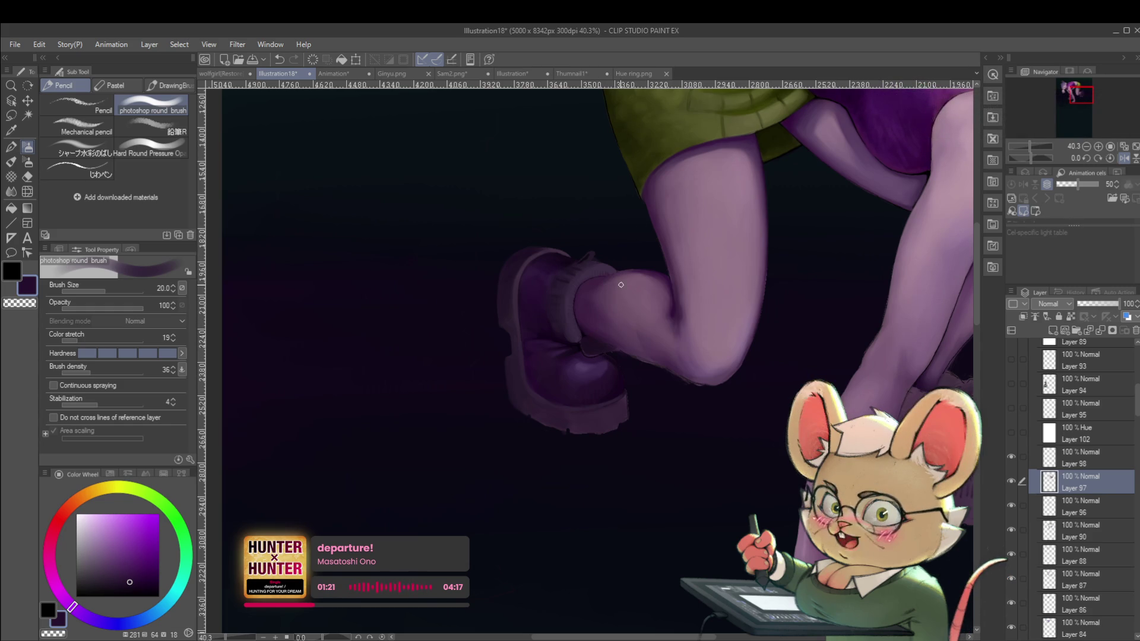
Step: Paint a lighter rim along the boot heel with sampled colours, checking it mirrored
left_click(1124, 159)
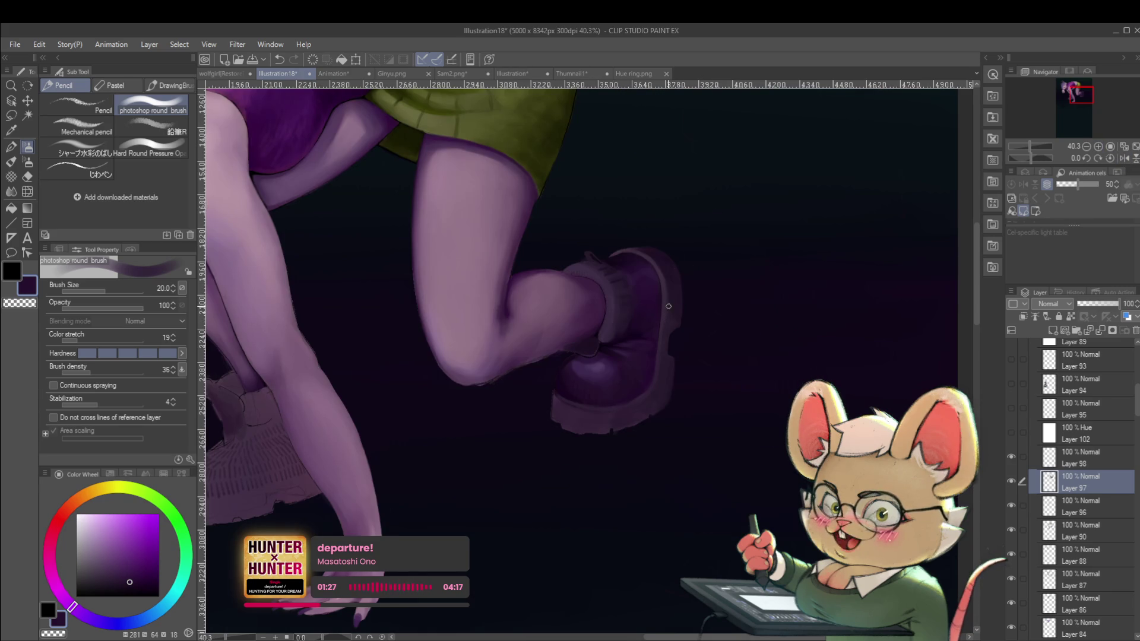
scroll(663, 311, "up", 2)
scroll(661, 313, "up", 2)
left_click(655, 202, "alt")
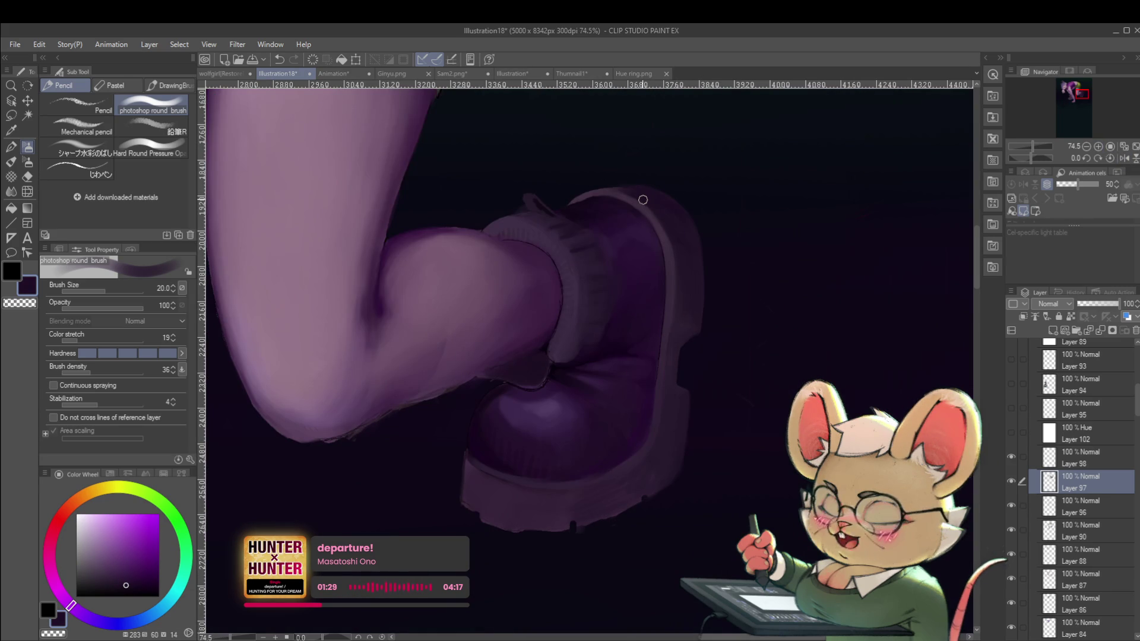
left_click(628, 193, "alt")
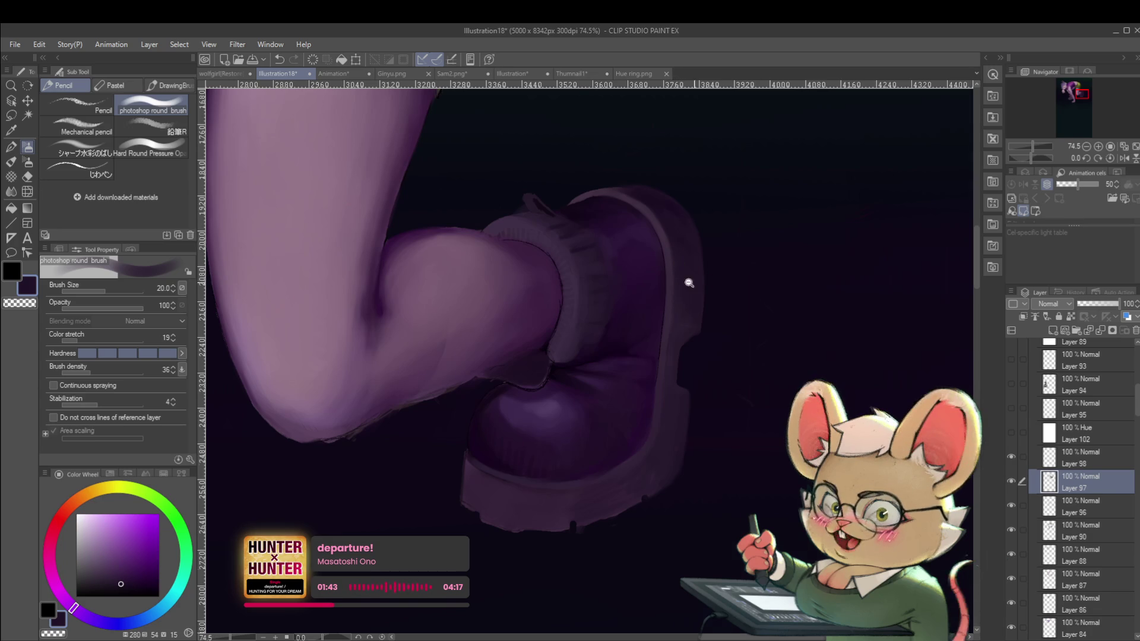
scroll(687, 279, "down", 5)
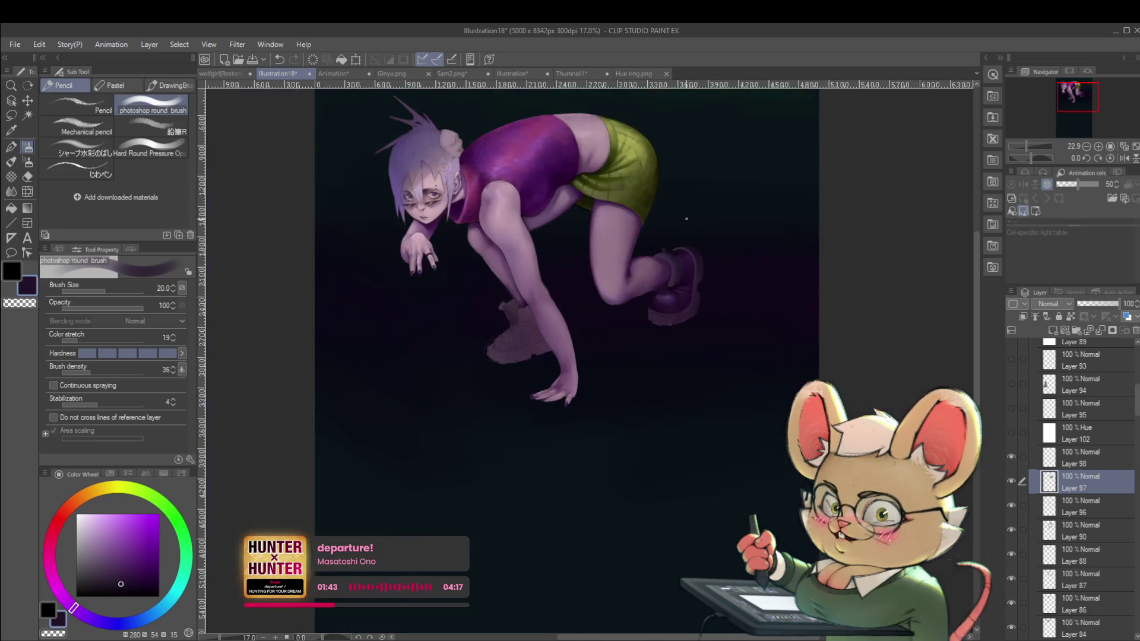
left_click(1123, 158)
scroll(479, 251, "up", 3)
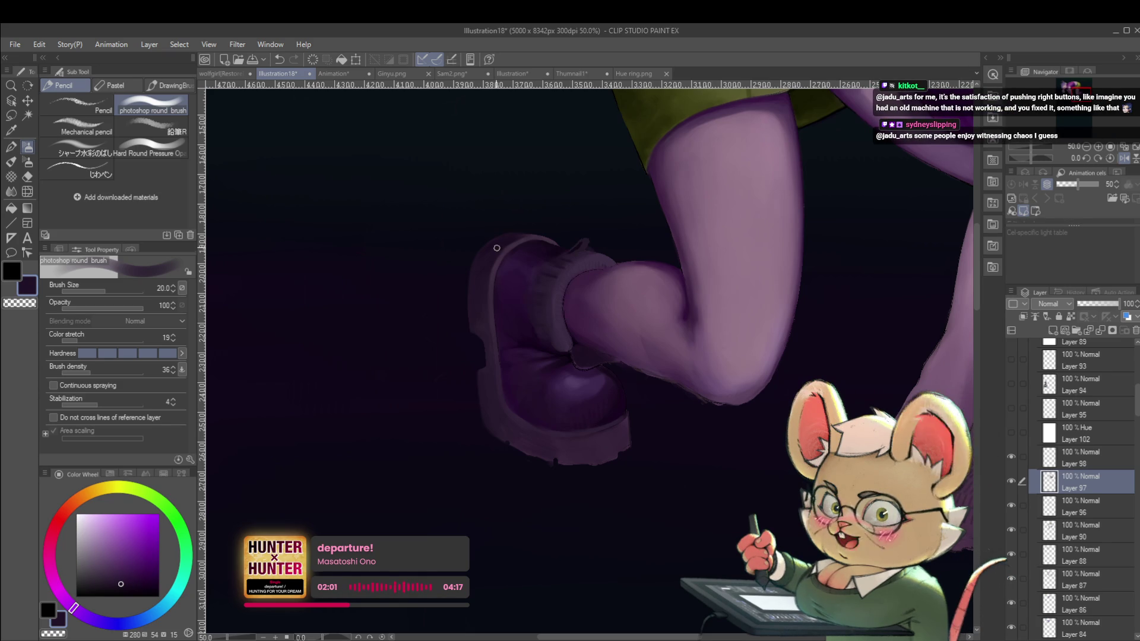
left_click_drag(534, 231, 590, 224)
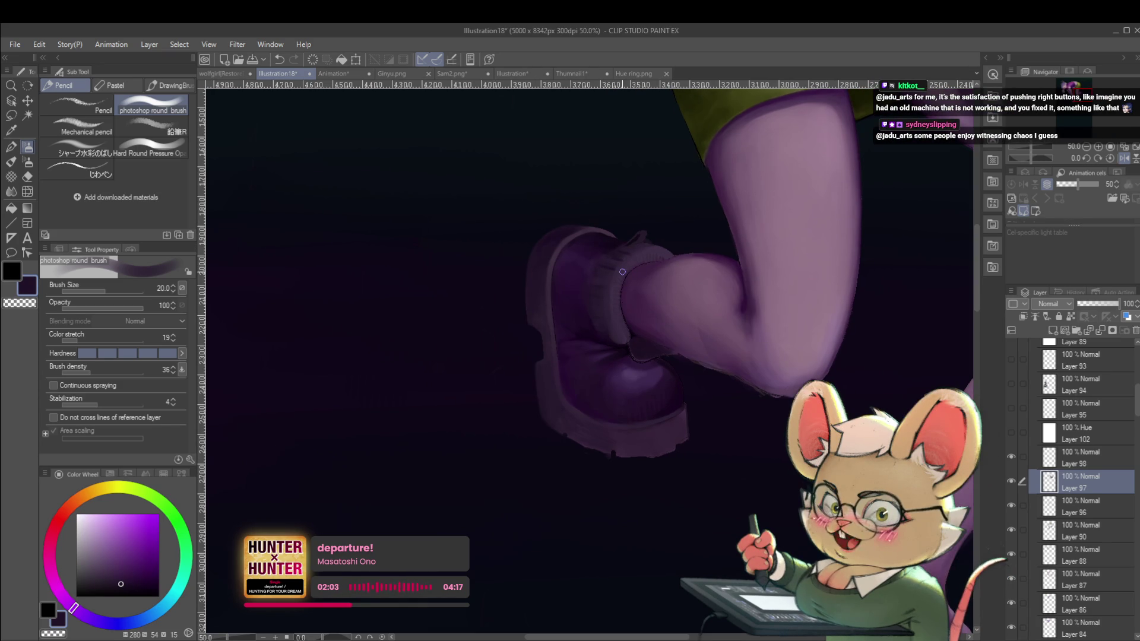